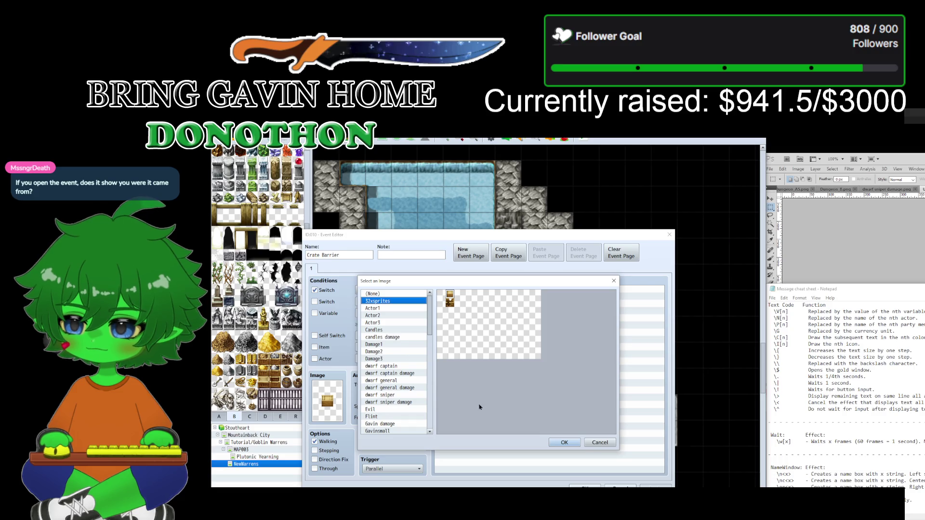
Step: Cancel the image picker and close the Crate Barrier event editor without changes
click(593, 443)
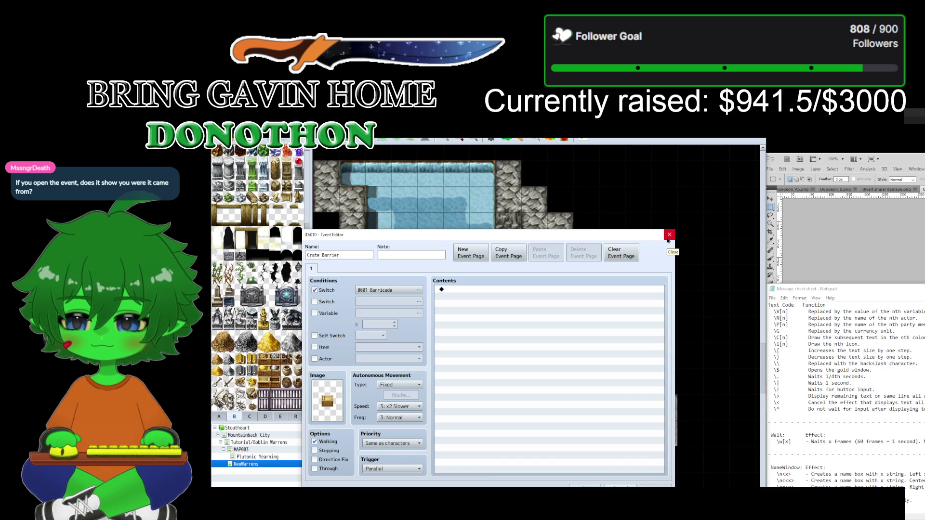
click(669, 235)
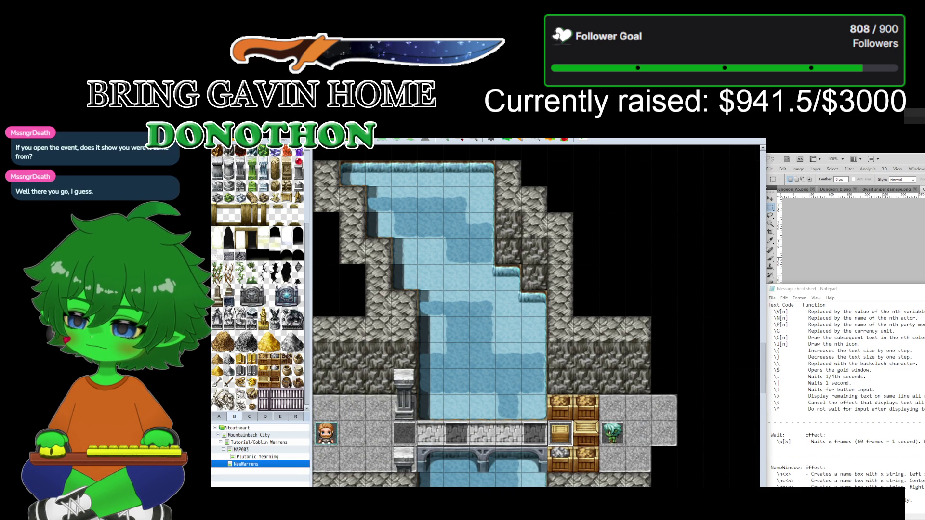
Step: Switch from the map editor to Aseprite's Dungeon_B.png tileset sheet
mouse_move(308, 363)
mouse_down()
mouse_move(313, 289)
mouse_move(323, 409)
mouse_up()
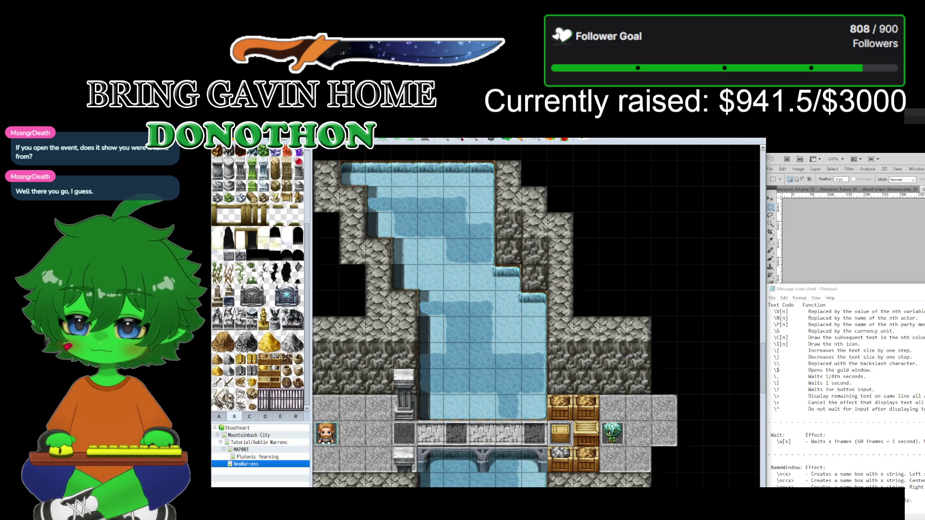
key(alt+Tab)
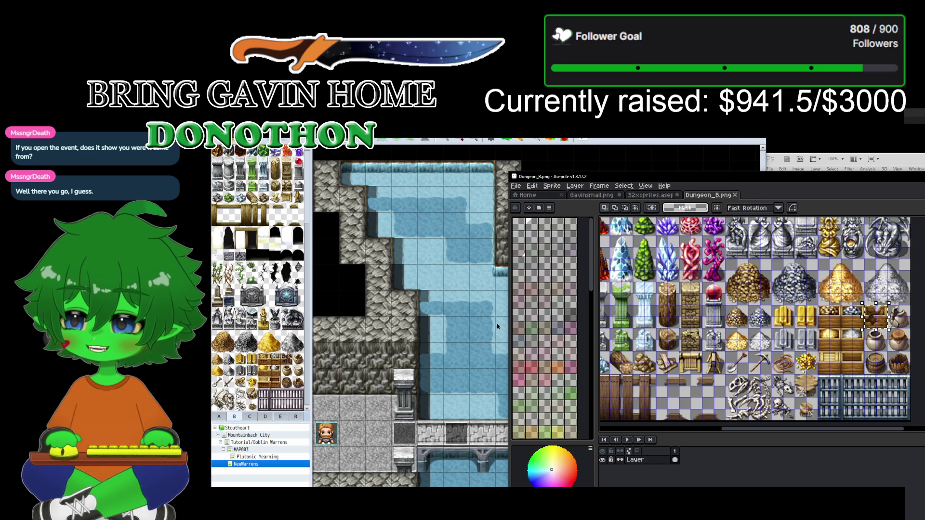
click(235, 421)
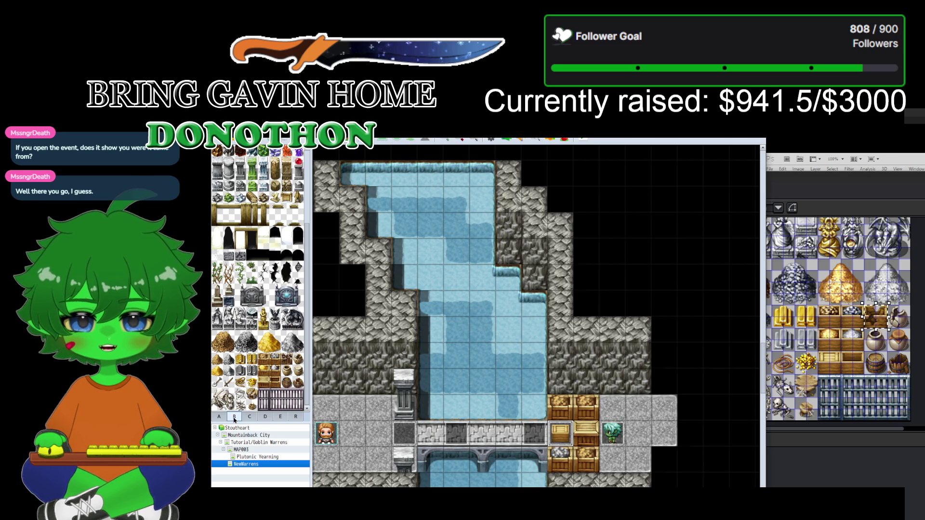
click(839, 211)
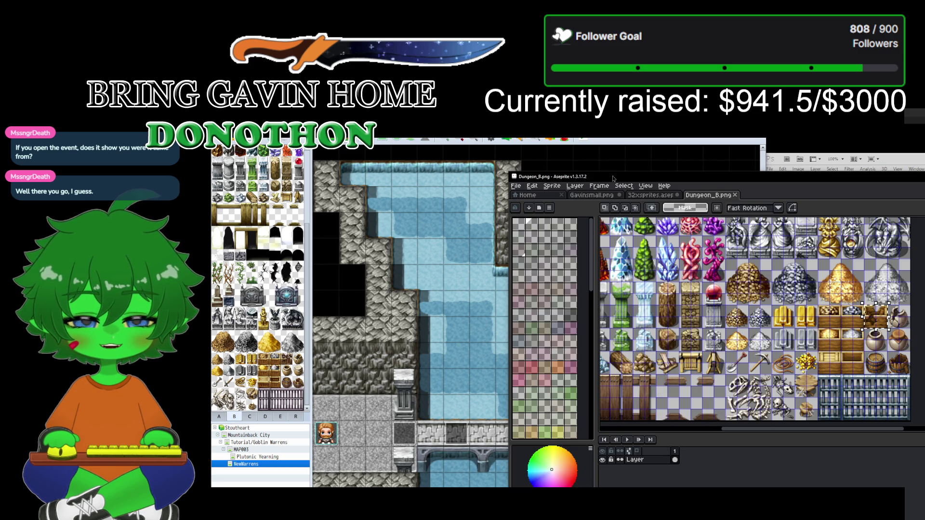
click(660, 197)
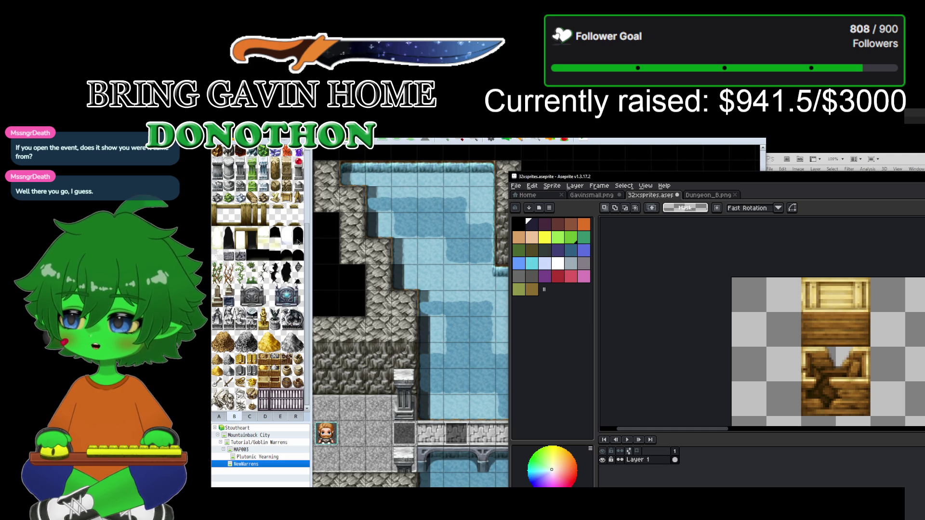
mouse_move(309, 236)
mouse_down()
mouse_move(320, 147)
mouse_move(320, 214)
mouse_up()
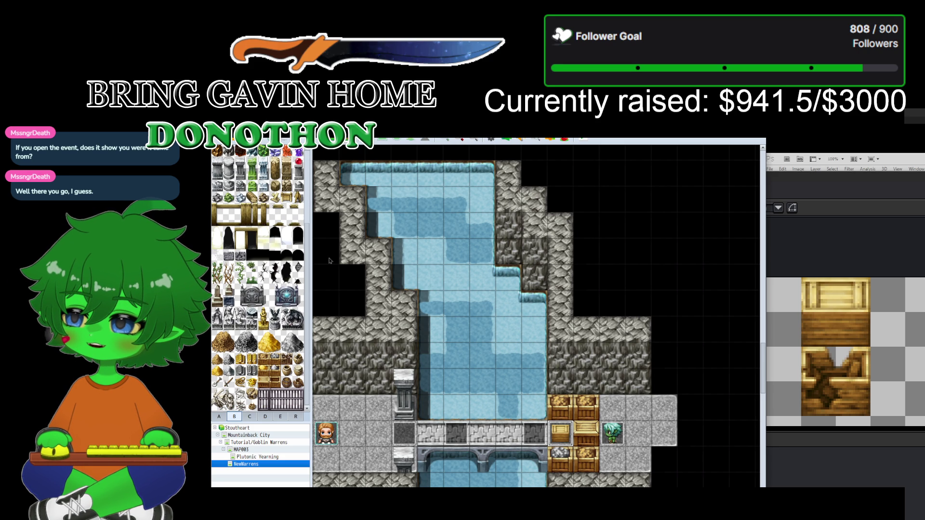
click(263, 382)
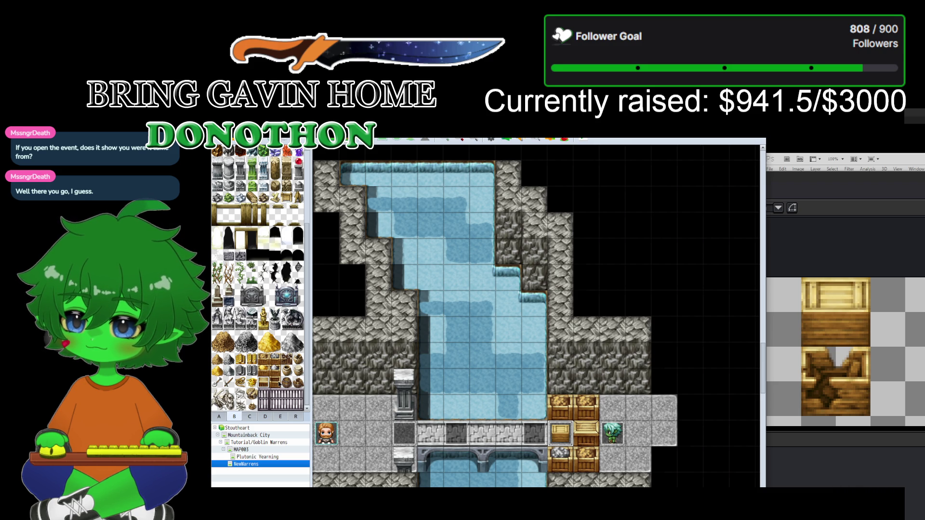
click(287, 359)
scroll(305, 329, up, 1)
scroll(305, 329, down, 1)
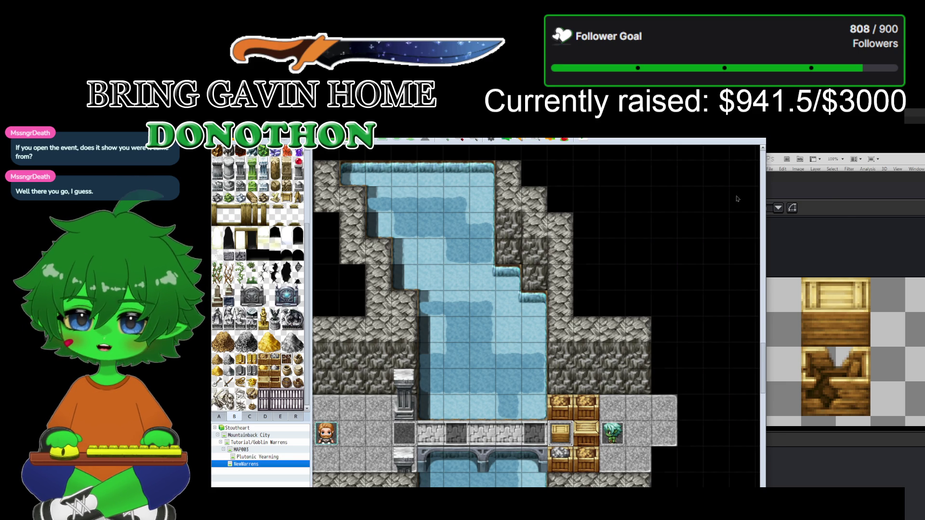
click(836, 214)
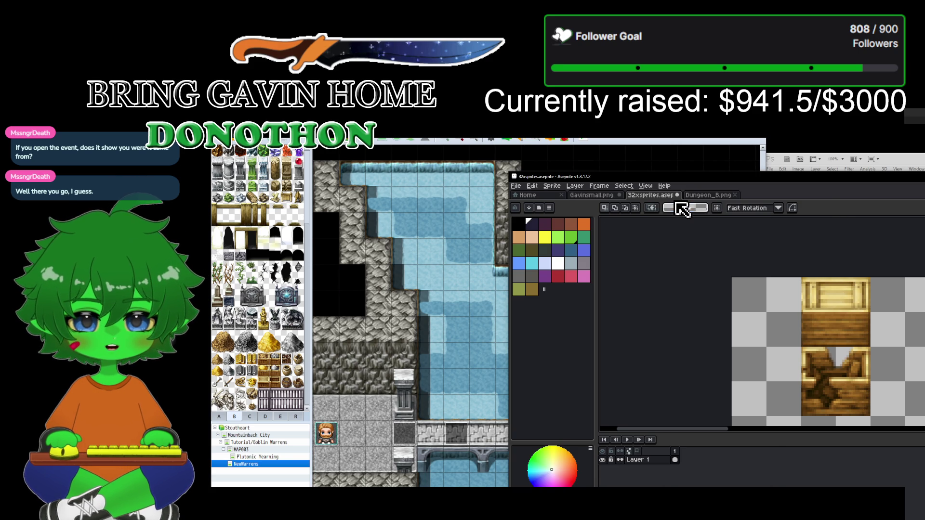
click(706, 195)
scroll(777, 328, down, 3)
scroll(776, 328, up, 3)
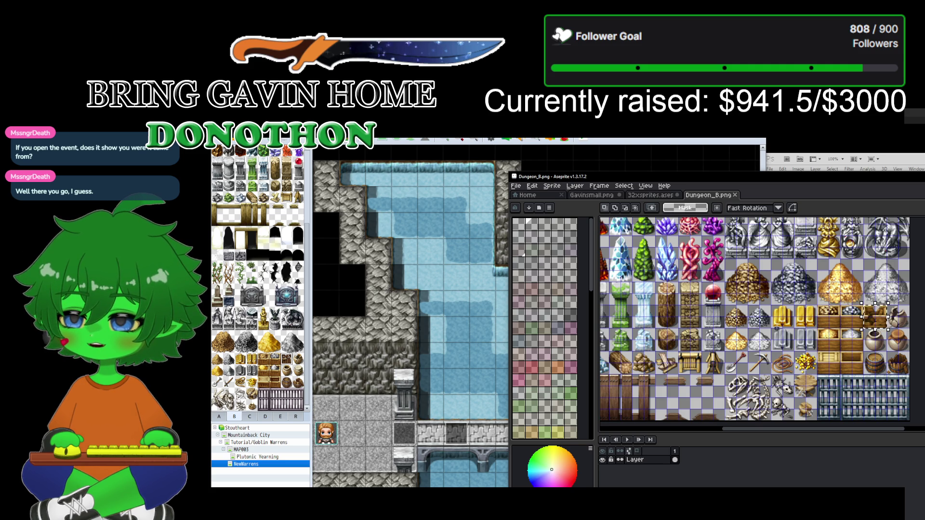
scroll(776, 329, down, 3)
mouse_move(742, 254)
mouse_down()
mouse_move(731, 307)
mouse_move(735, 290)
mouse_up()
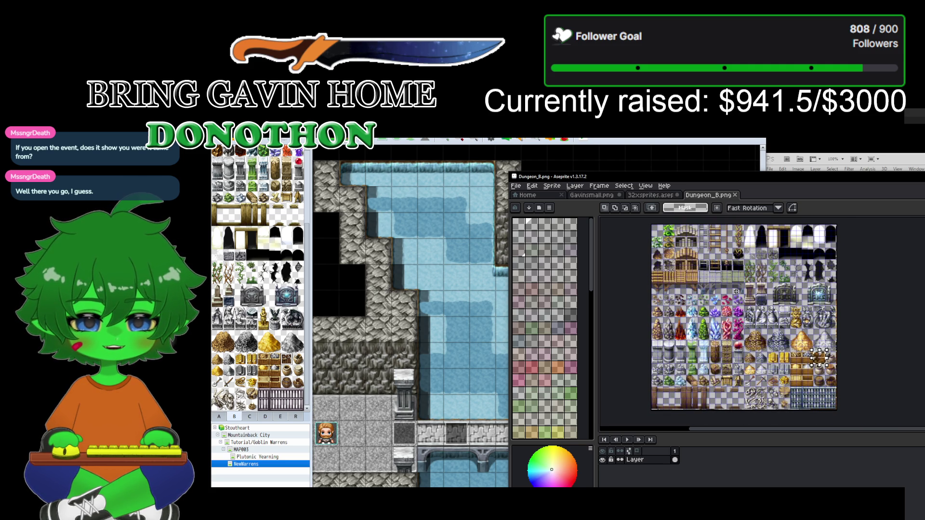
Step: Open another copy of Dungeon_B from the img\tileset32x32 folder in Aseprite
click(519, 186)
click(518, 204)
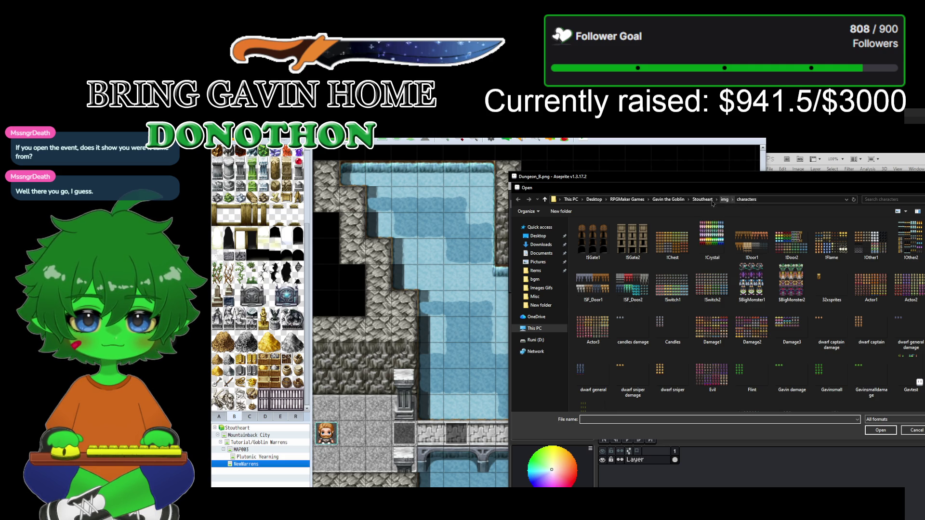
click(724, 199)
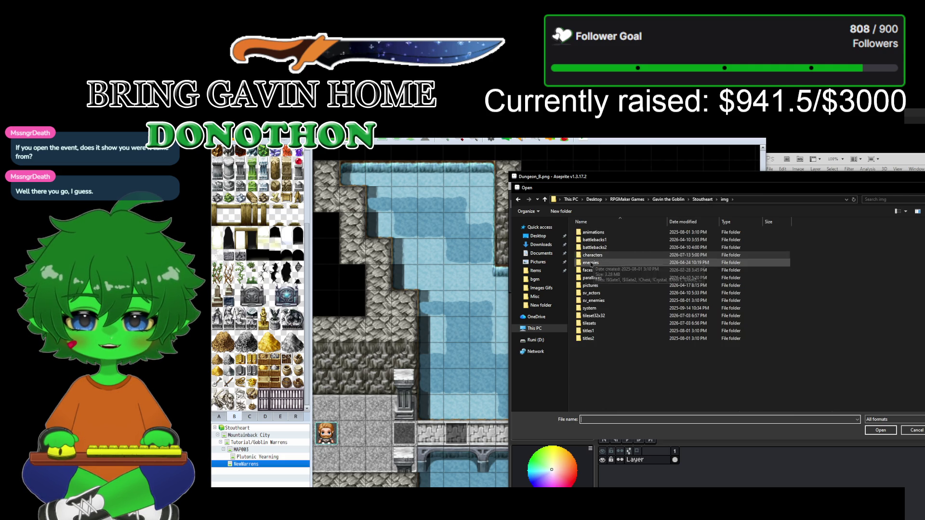
double_click(612, 316)
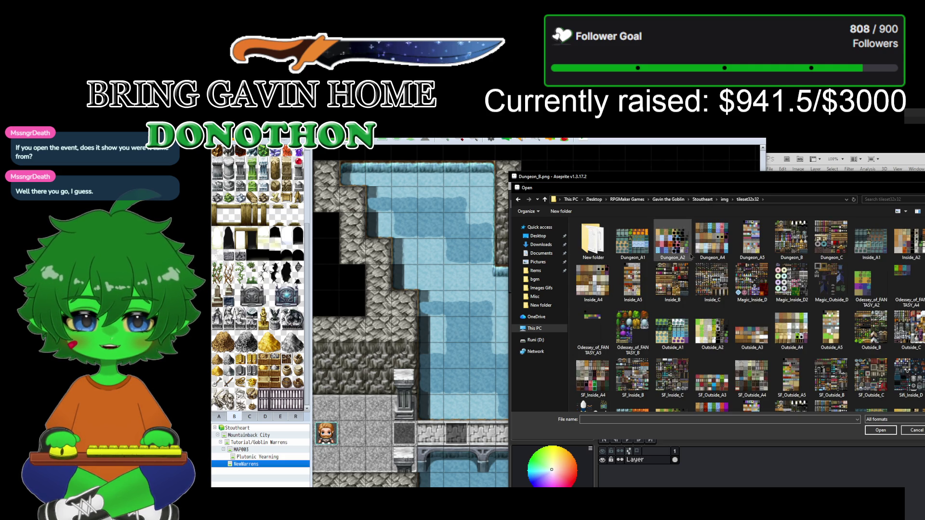
double_click(796, 242)
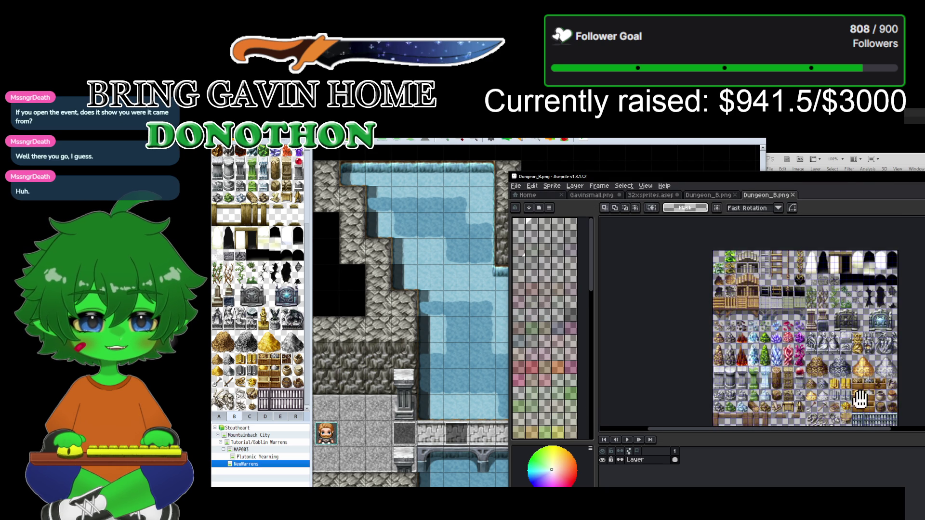
Step: Compare the chest, pot and barrel tiles across both Dungeon_B.png tabs, then return to RPG Maker's A tiles
scroll(828, 364, up, 5)
drag(829, 273, 739, 427)
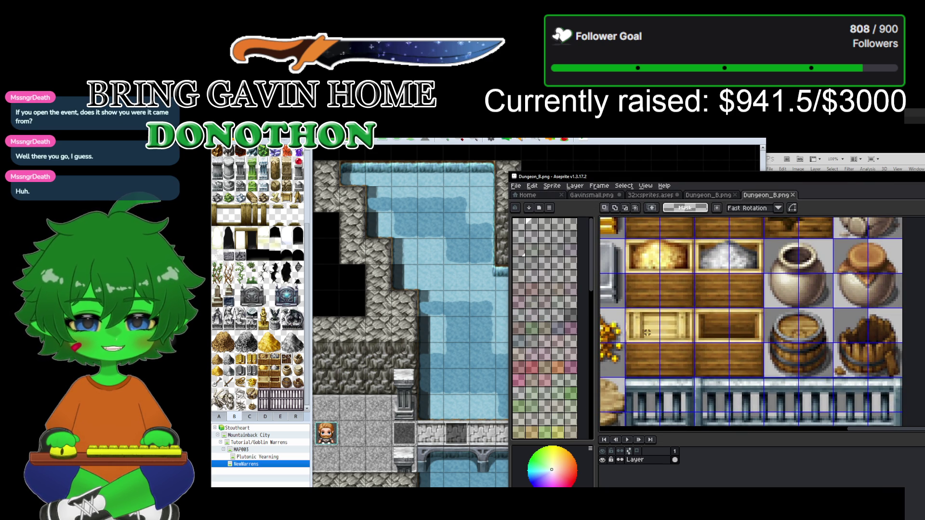
scroll(647, 333, down, 1)
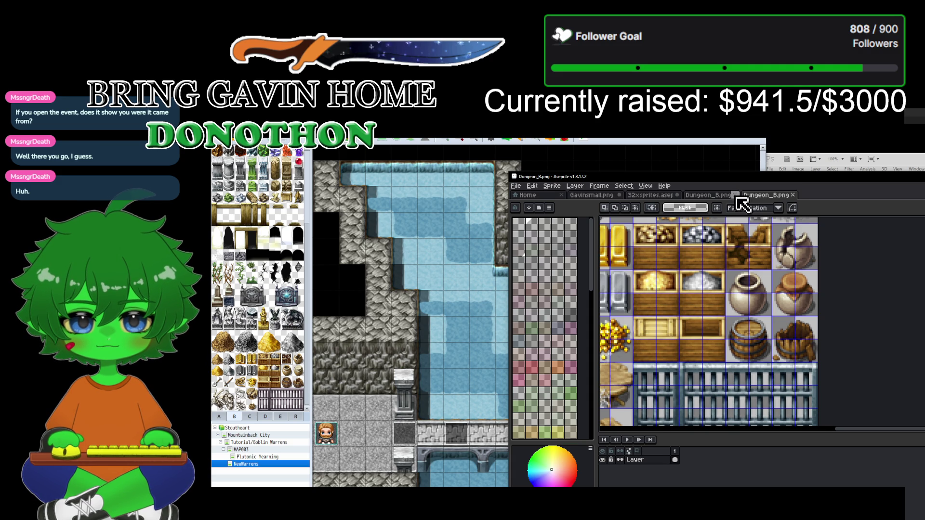
click(713, 196)
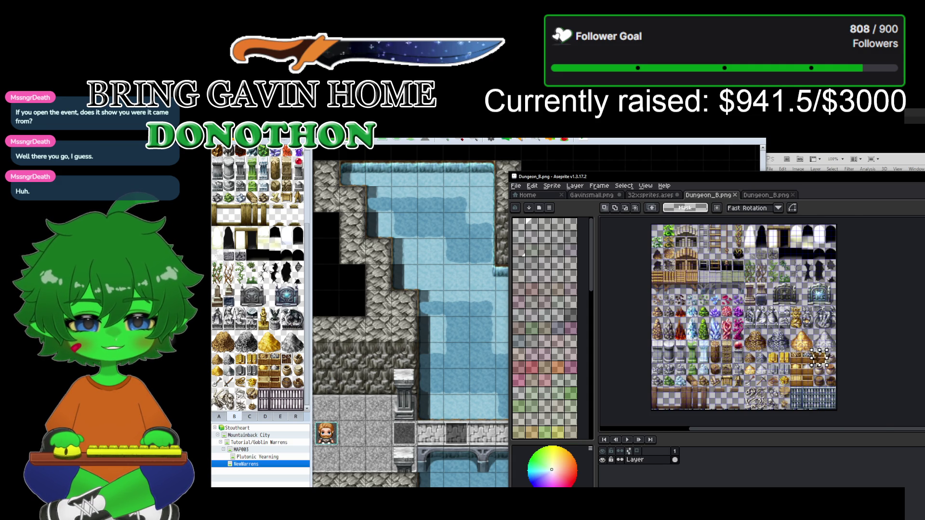
scroll(787, 311, up, 2)
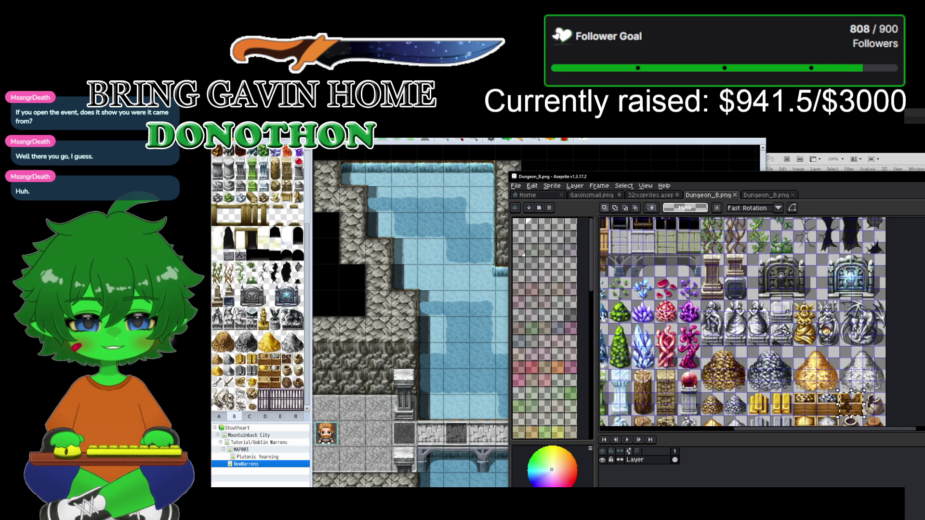
click(765, 197)
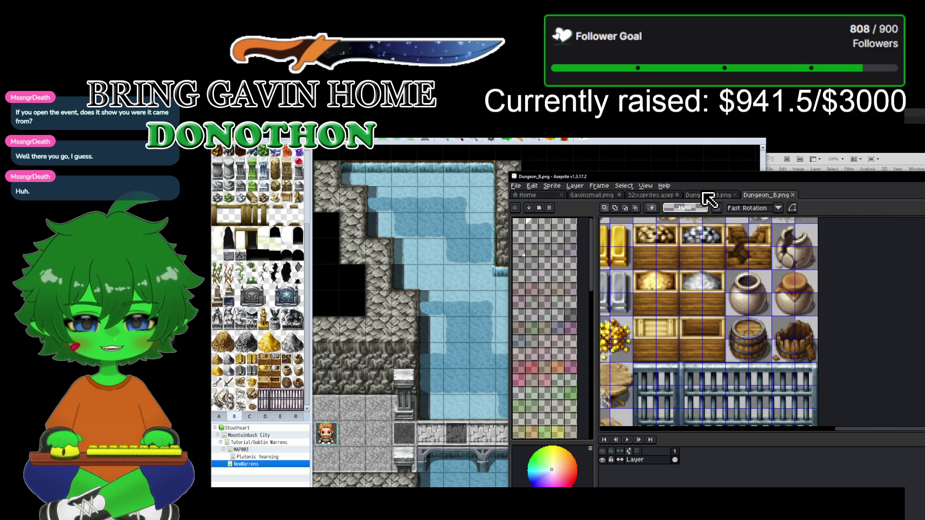
click(709, 195)
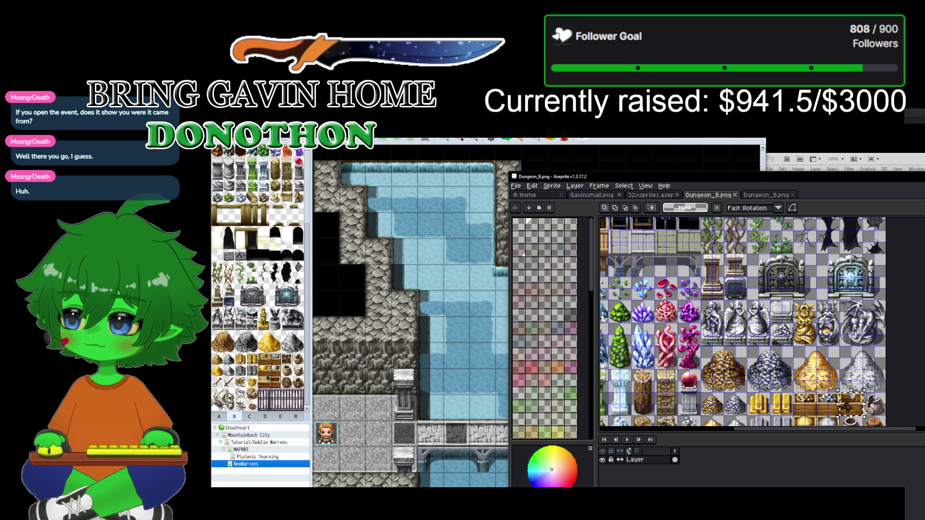
click(219, 417)
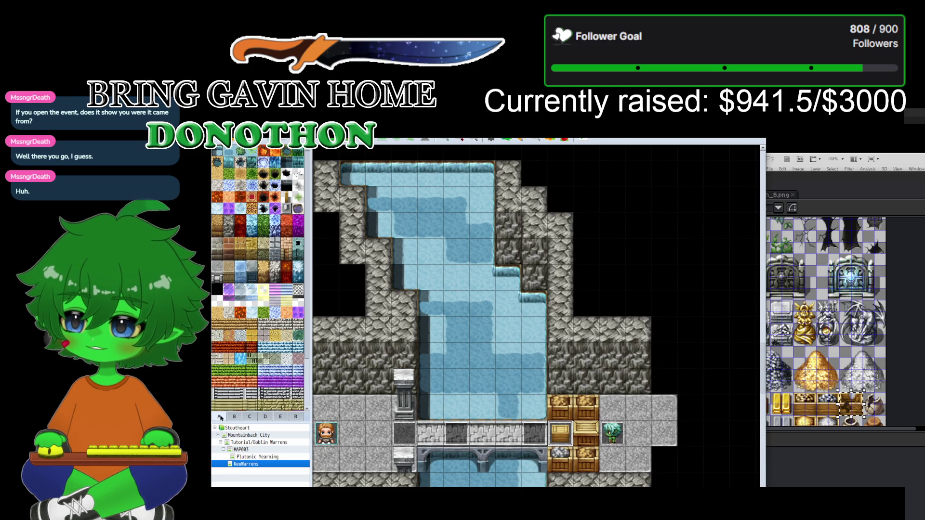
right_click(254, 466)
click(267, 467)
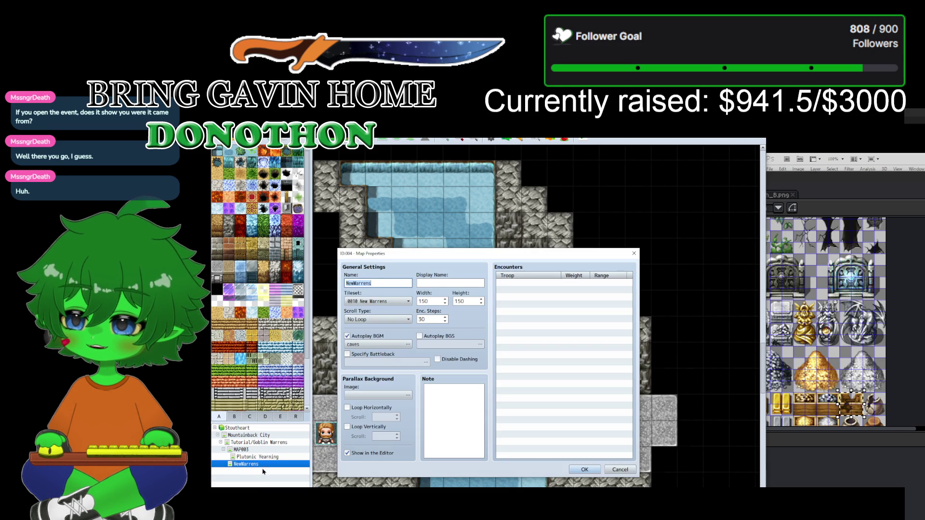
click(610, 471)
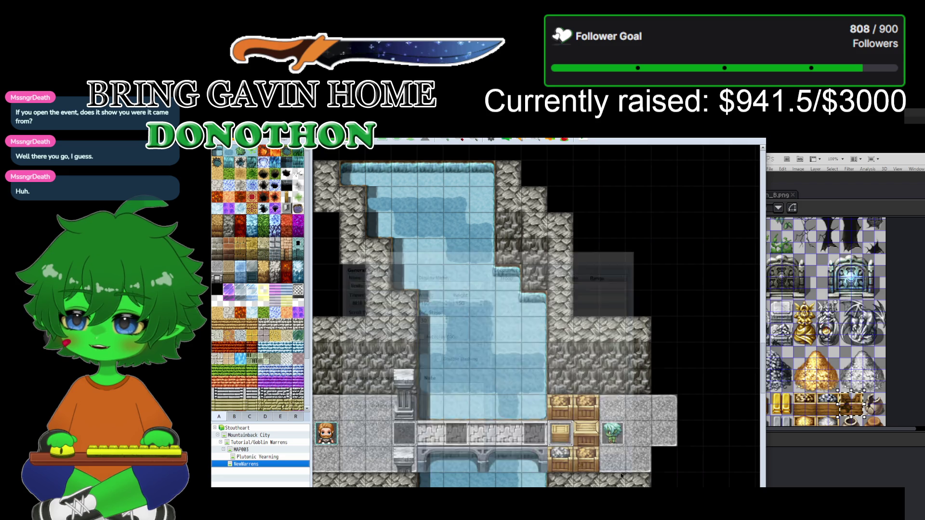
key(F9)
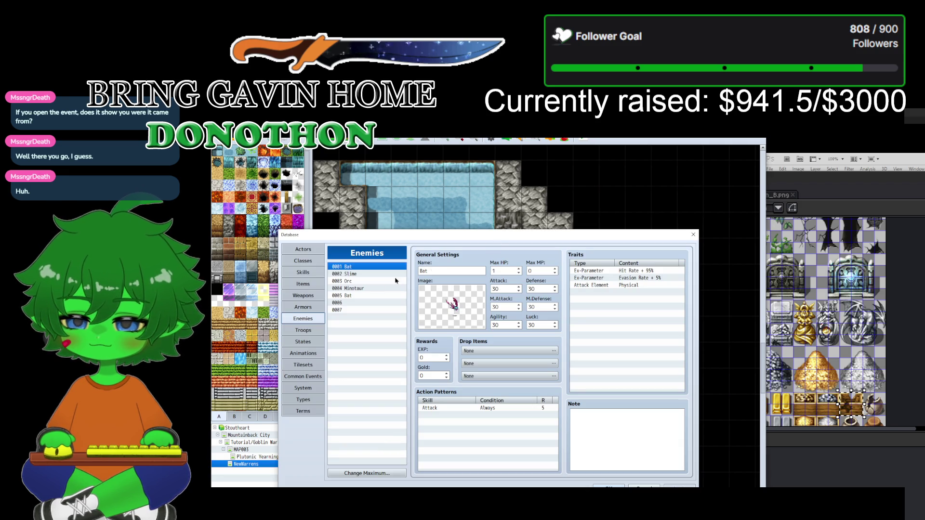
click(299, 365)
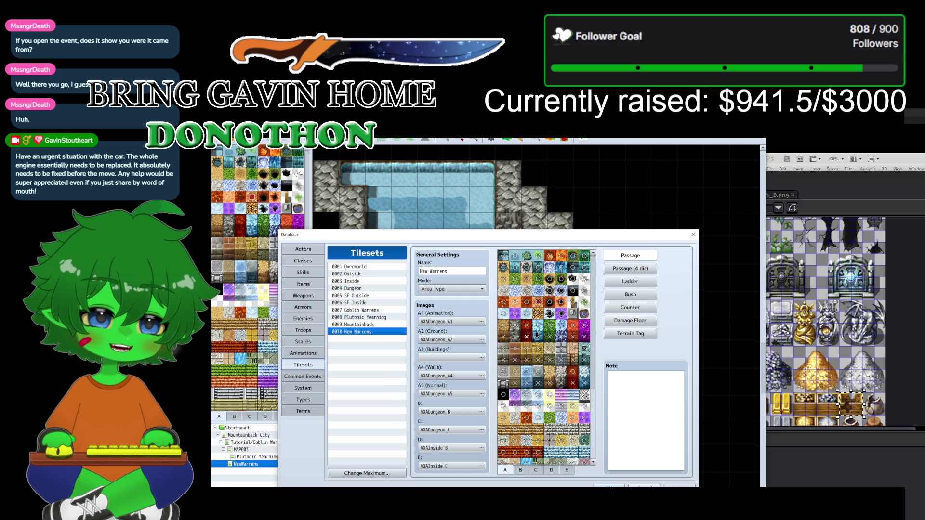
drag(593, 299, 595, 393)
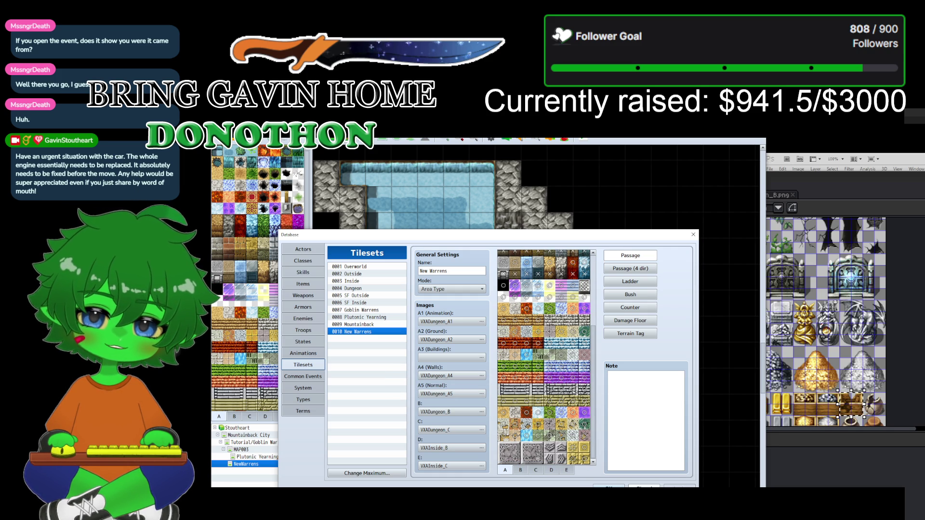
key(Return)
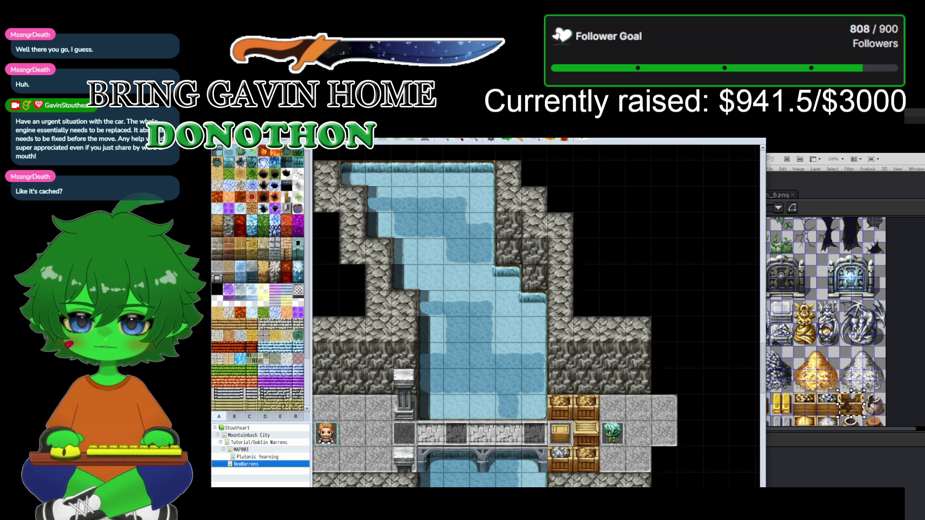
Step: Relaunch RPG Maker MV from Recent Games on Steam's Library Home
key(super+d)
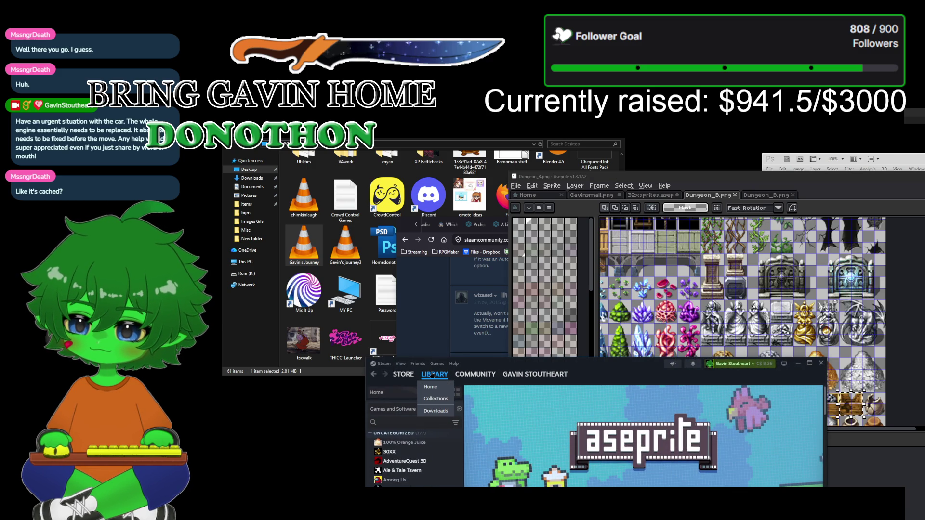
click(419, 392)
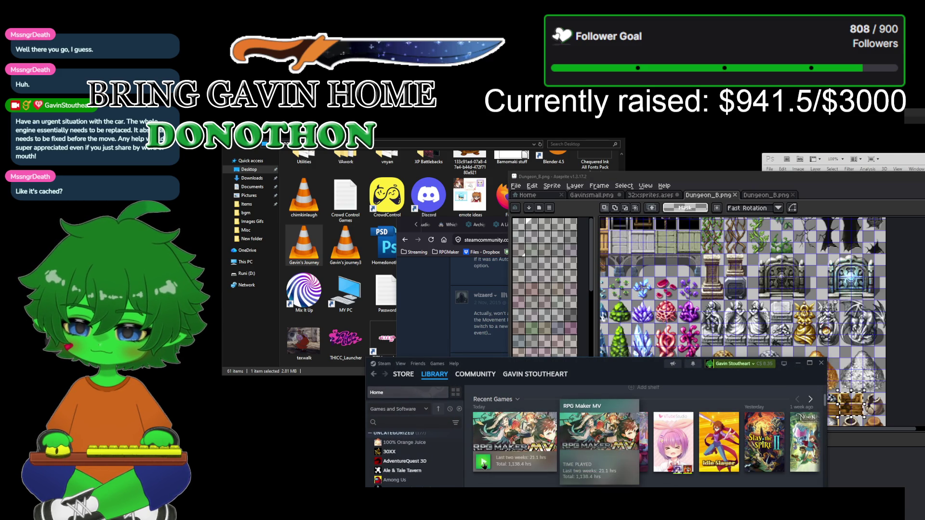
click(482, 461)
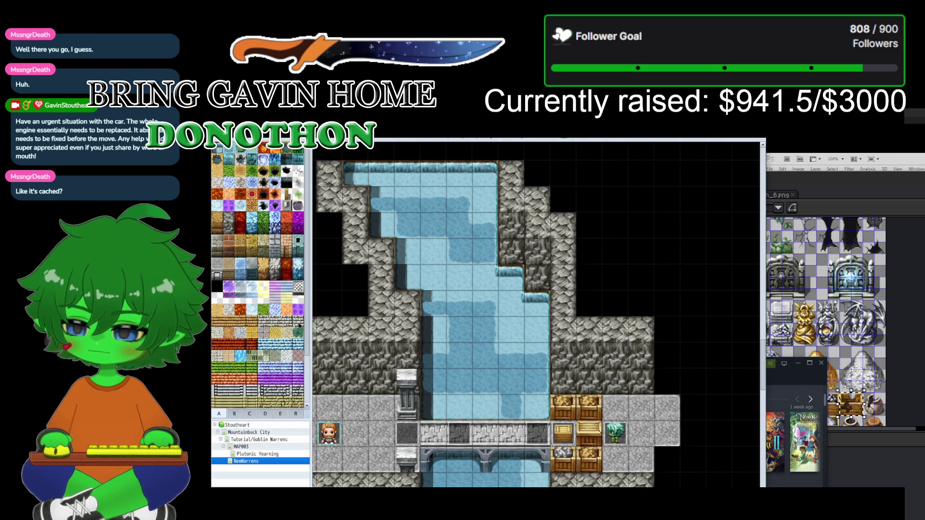
Step: Show the crate tiles in palette tab B, then bring forward the RPGVXAce Tilesets Explorer window
click(236, 415)
scroll(277, 291, down, 5)
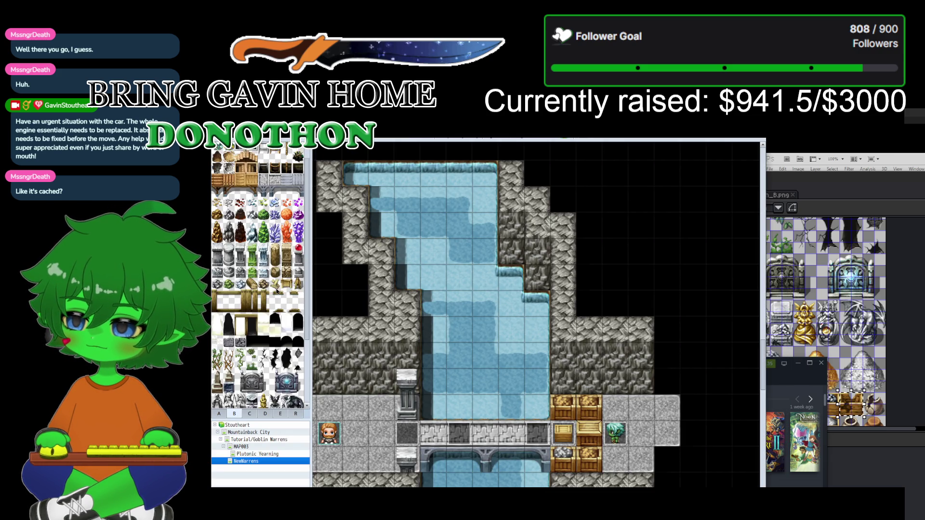
scroll(276, 291, down, 1)
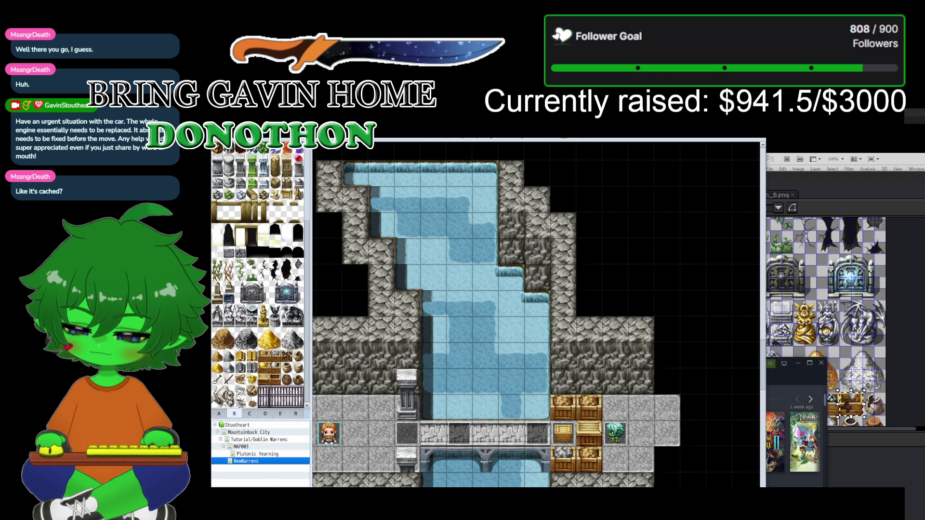
key(alt+Tab)
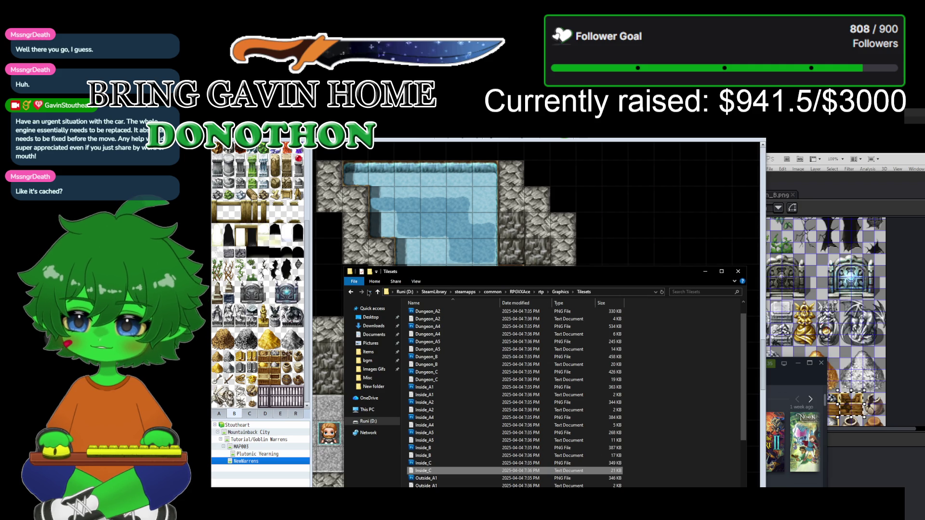
Step: Step the RPGVXAce window up to Graphics and back into Tilesets
click(350, 292)
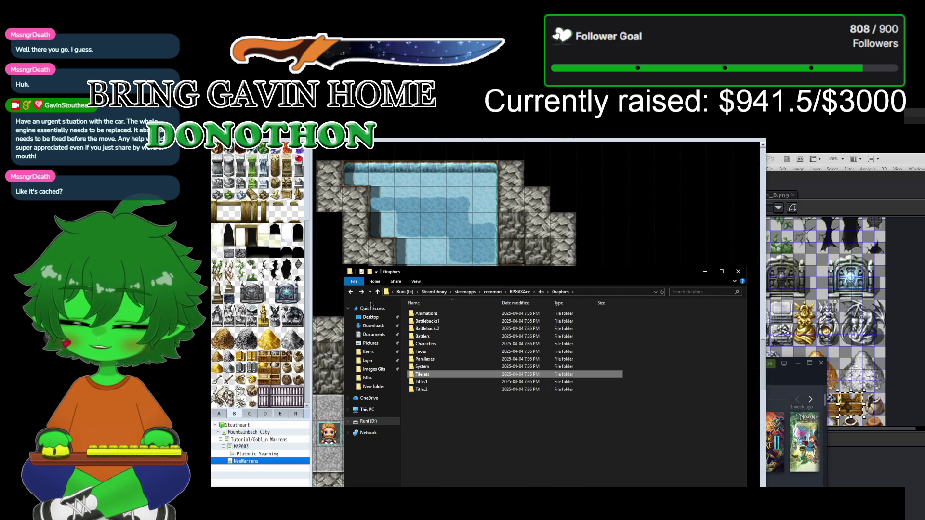
click(361, 291)
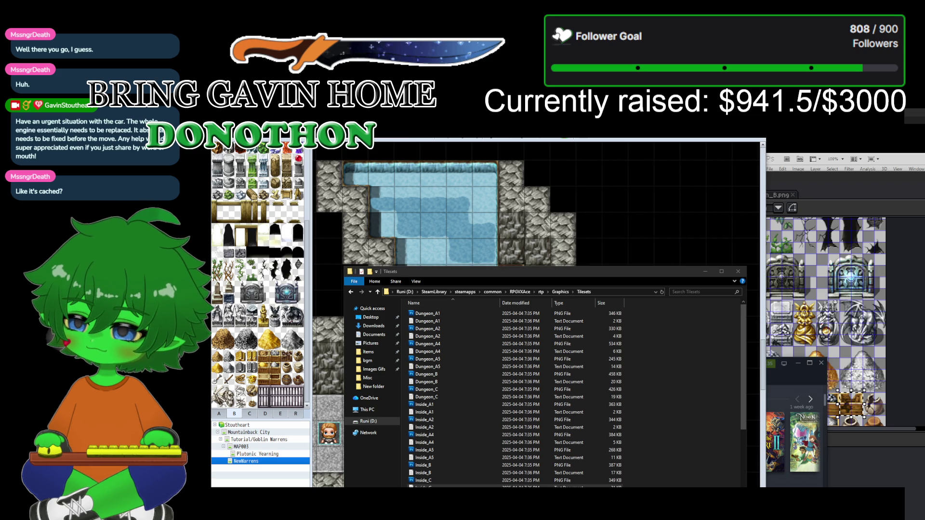
key(alt+Tab)
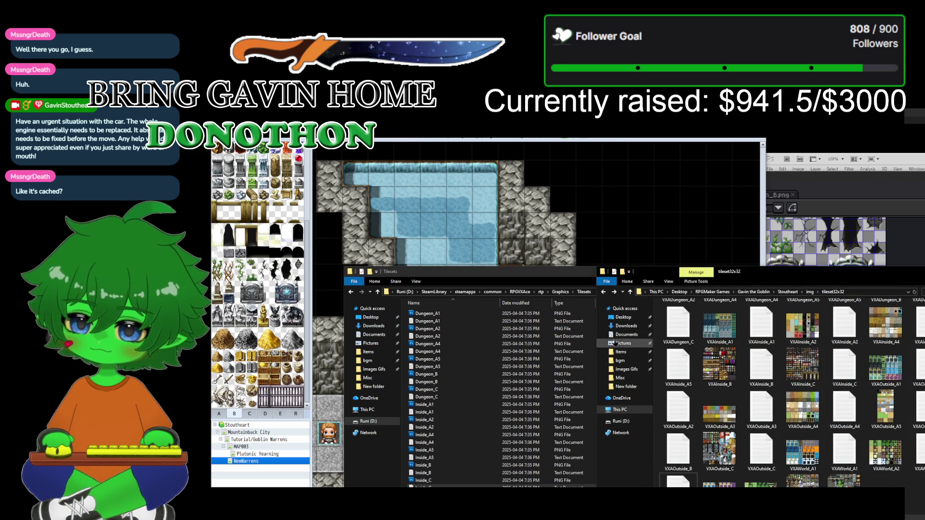
Step: Navigate the project window from img into tileset32x32 and open Dungeon_B
click(603, 292)
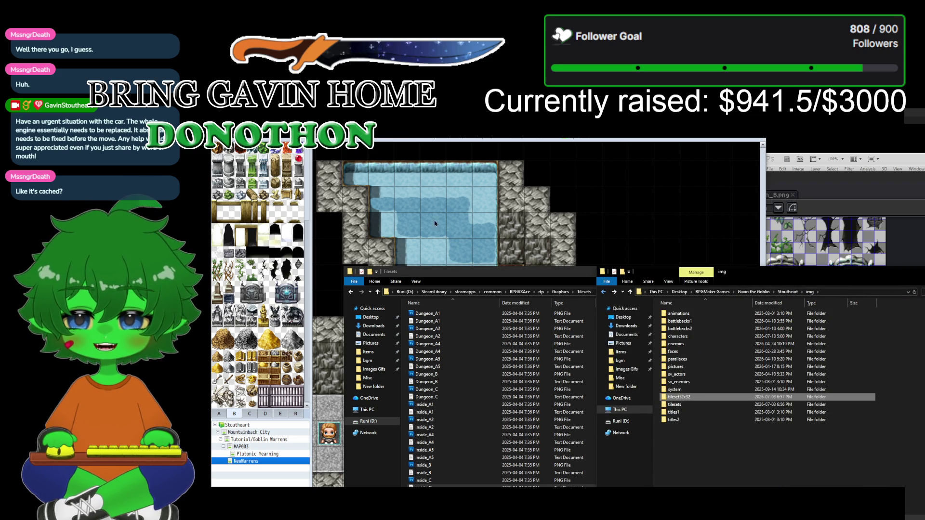
click(712, 405)
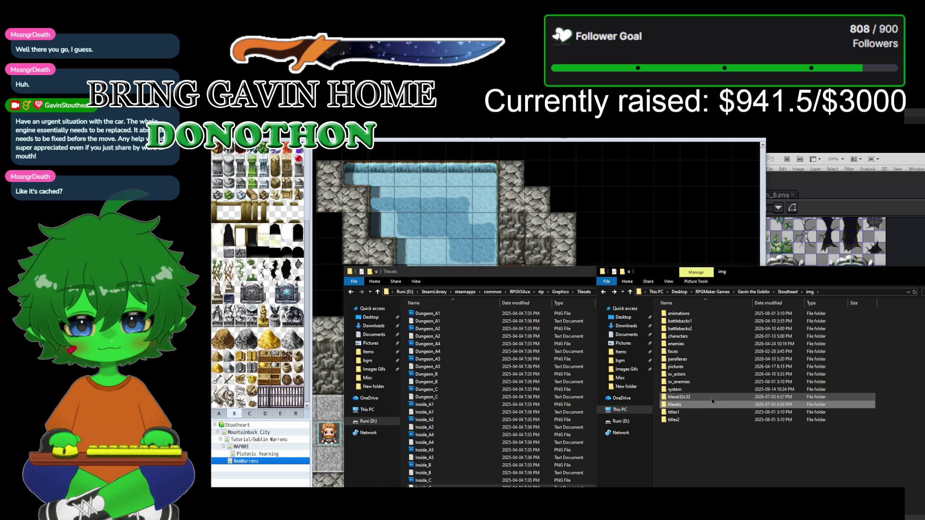
click(712, 399)
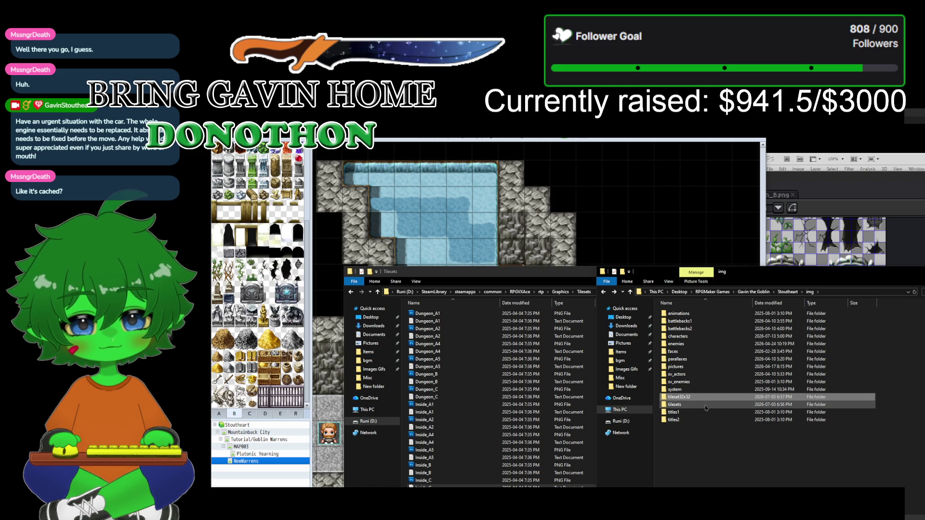
click(705, 405)
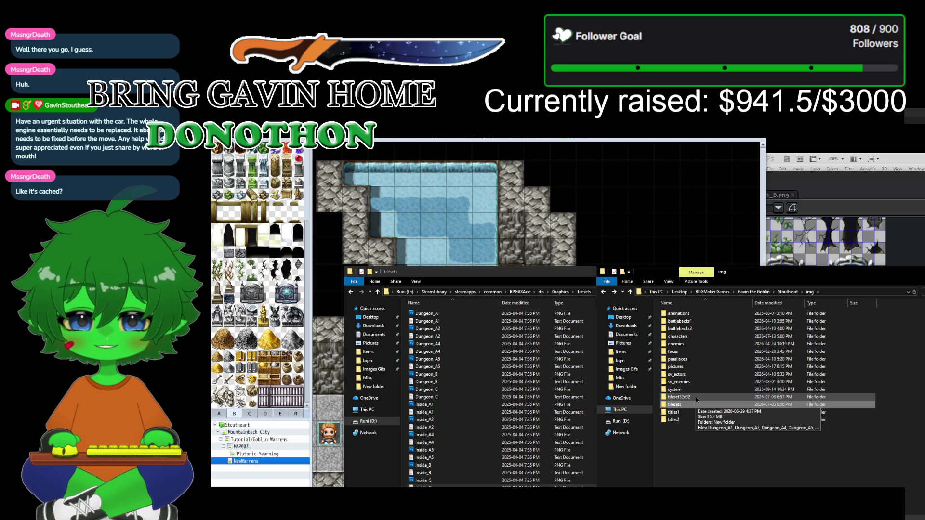
click(696, 399)
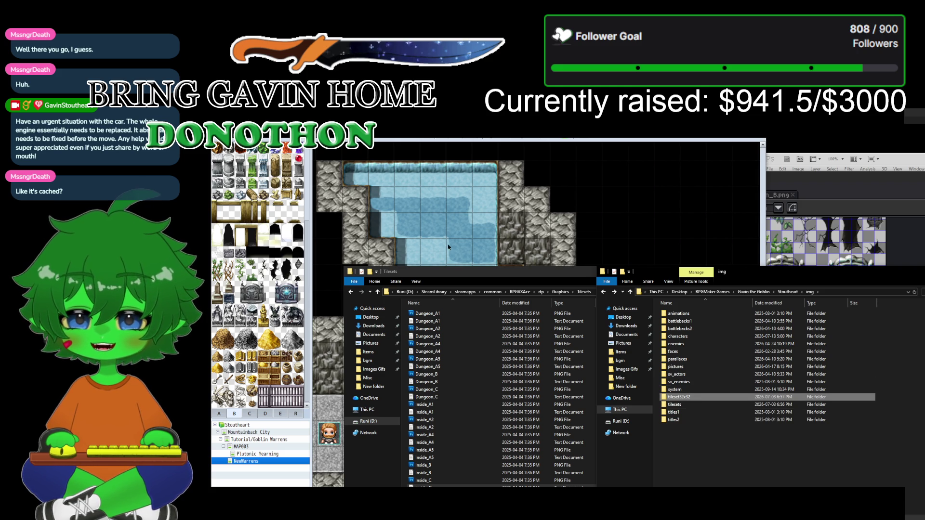
double_click(691, 406)
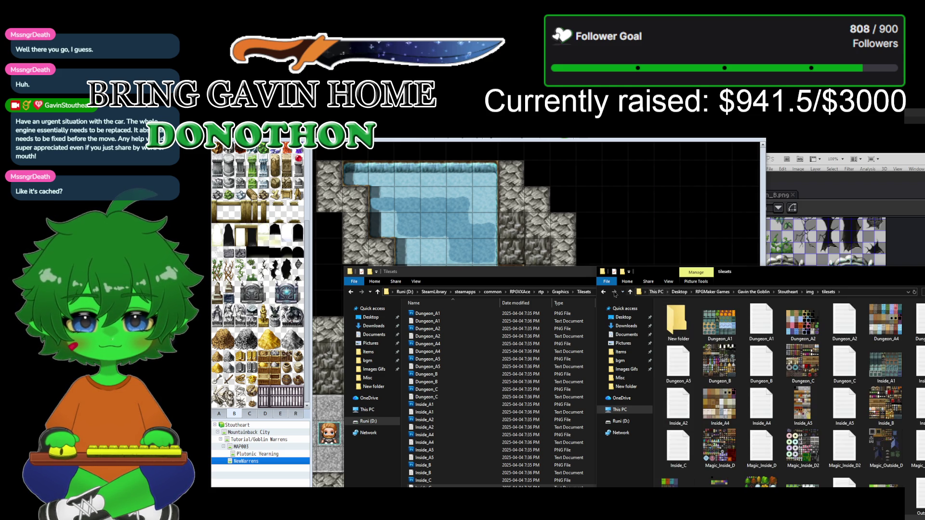
click(604, 291)
double_click(723, 396)
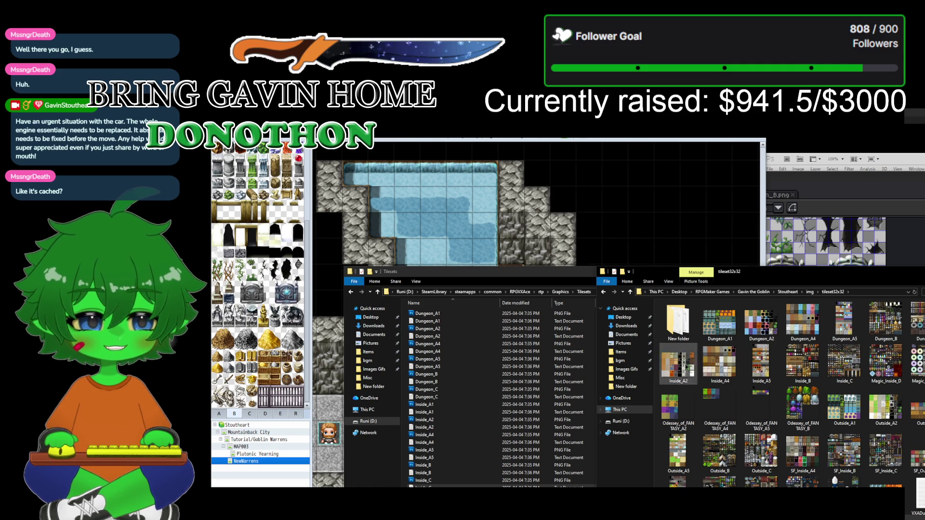
double_click(873, 324)
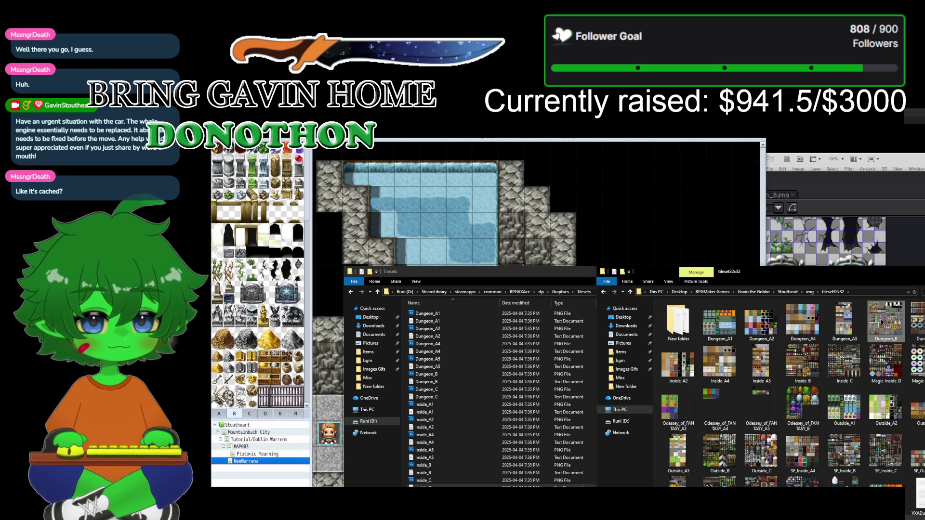
Step: Inspect Dungeon_B zoomed out to 66.7% and back in to 200%, then close its tab
scroll(872, 326, down, 1)
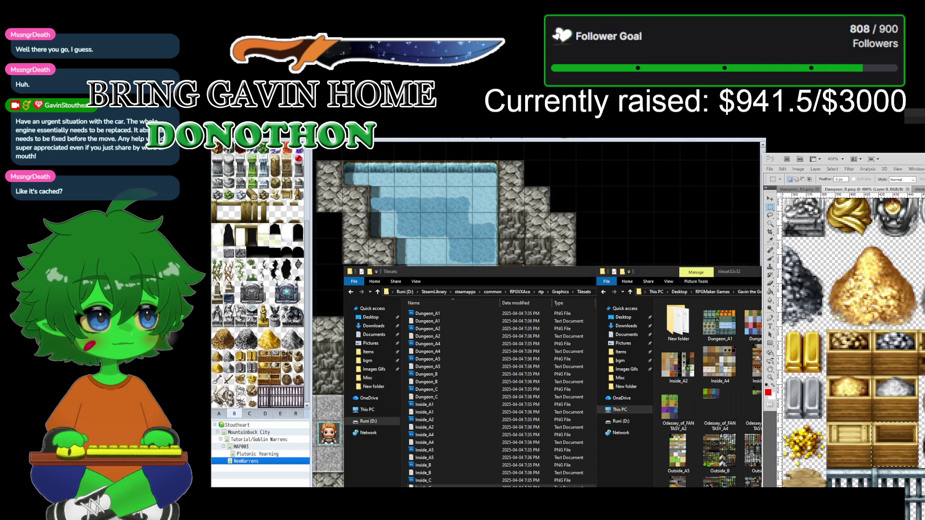
click(770, 378)
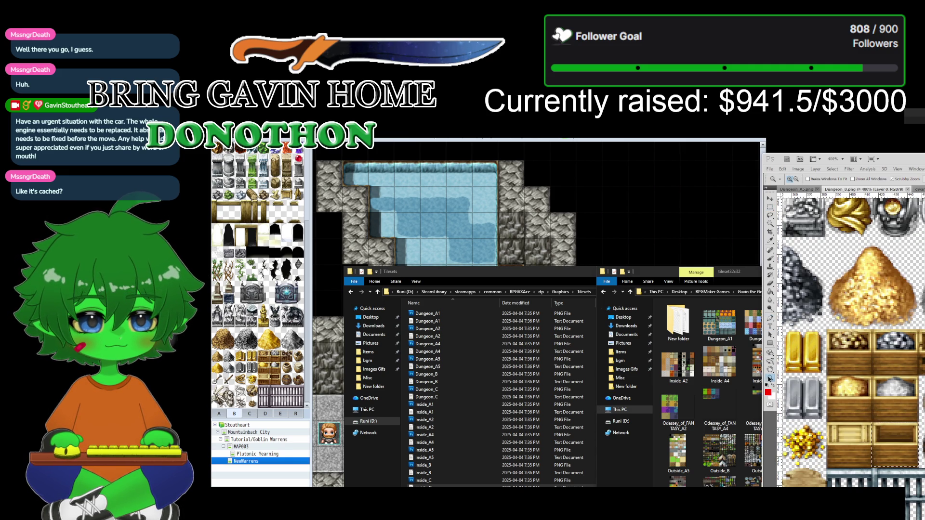
alt+click(830, 363)
alt+click(830, 363)
alt+click(830, 364)
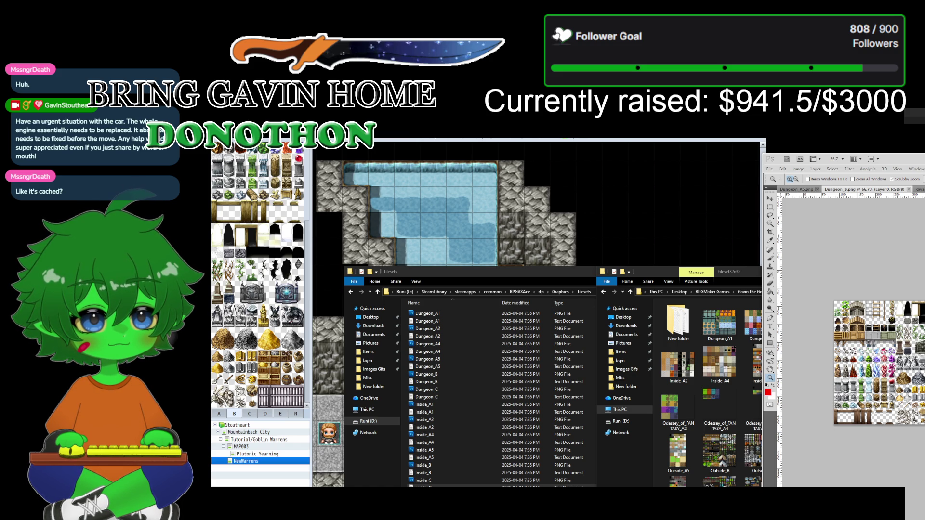
key(ctrl+plus)
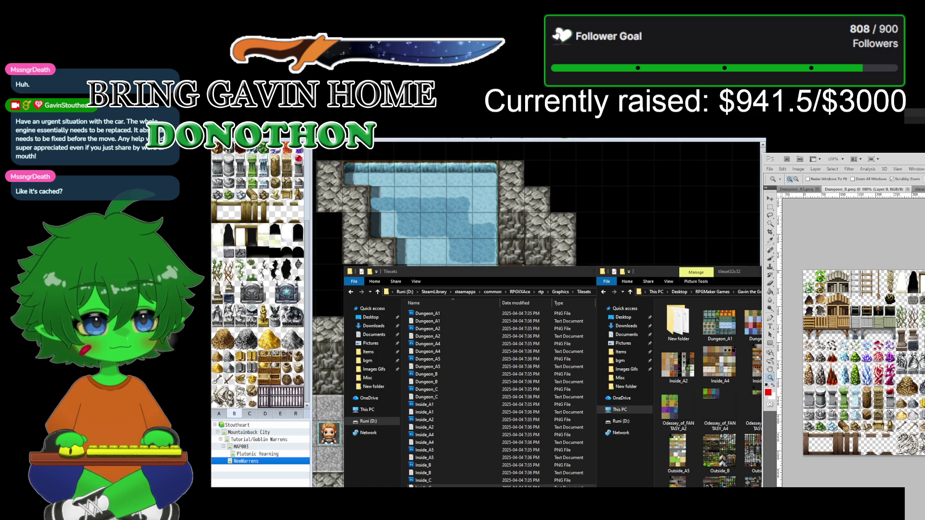
key(ctrl+plus)
scroll(850, 359, down, 2)
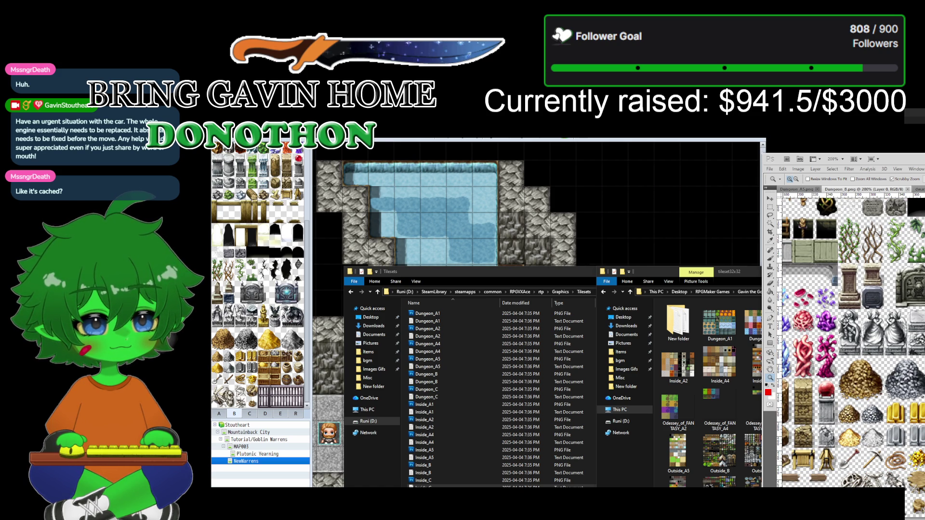
click(907, 190)
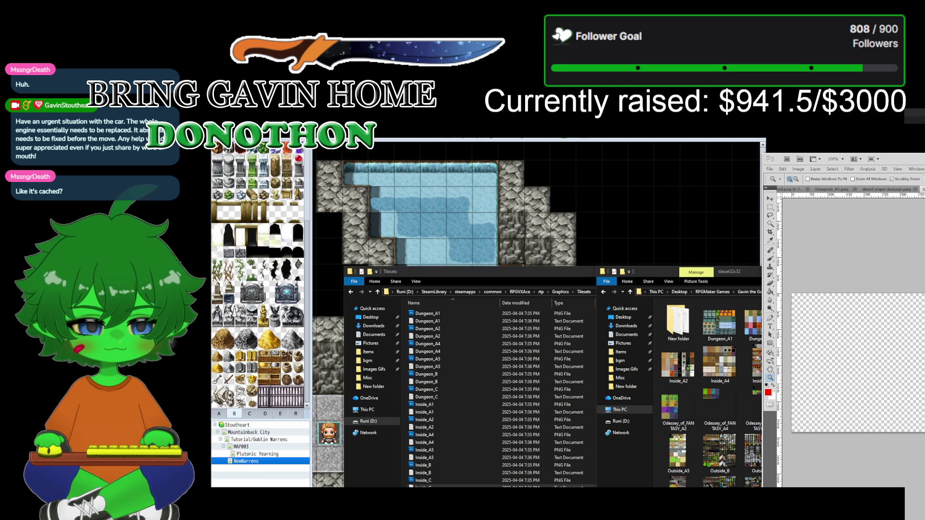
click(782, 169)
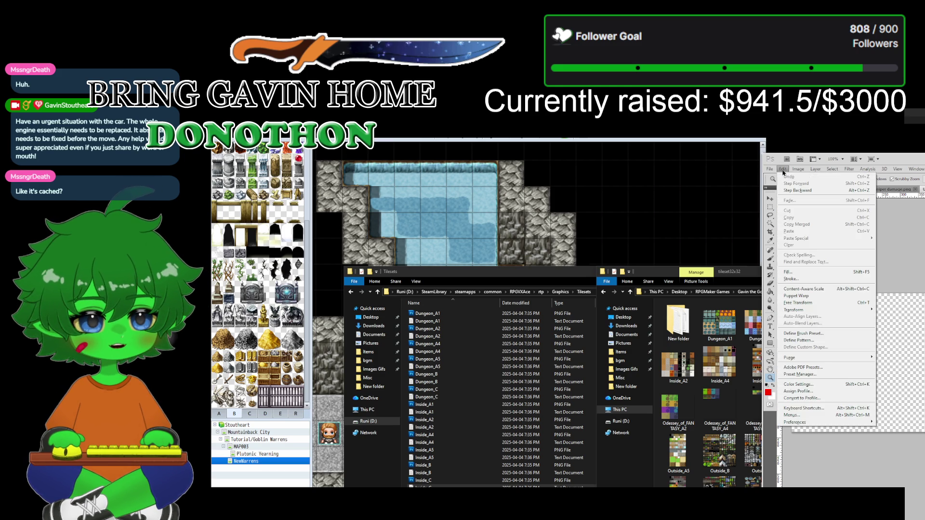
Step: Open a VXADungeon tileset image from the img\tilesets folder via Ctrl+O
key(Escape)
key(ctrl+o)
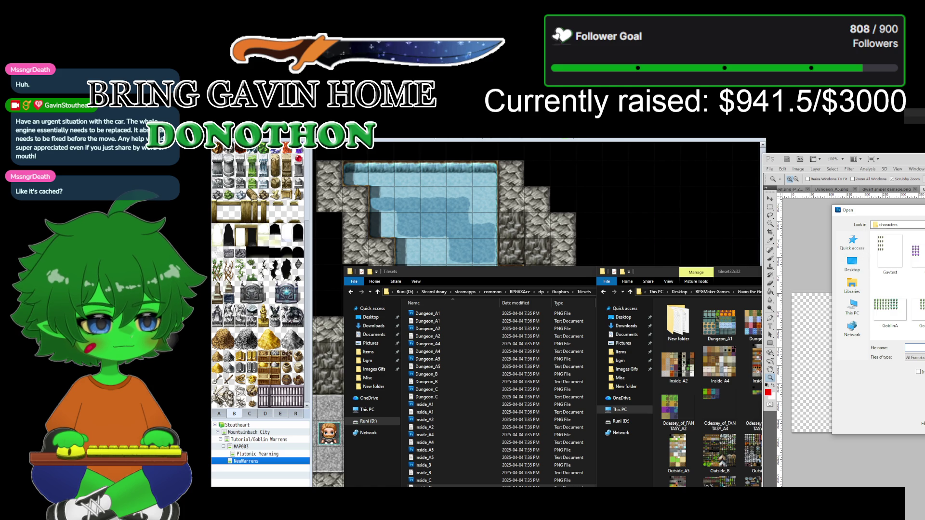
key(BackSpace)
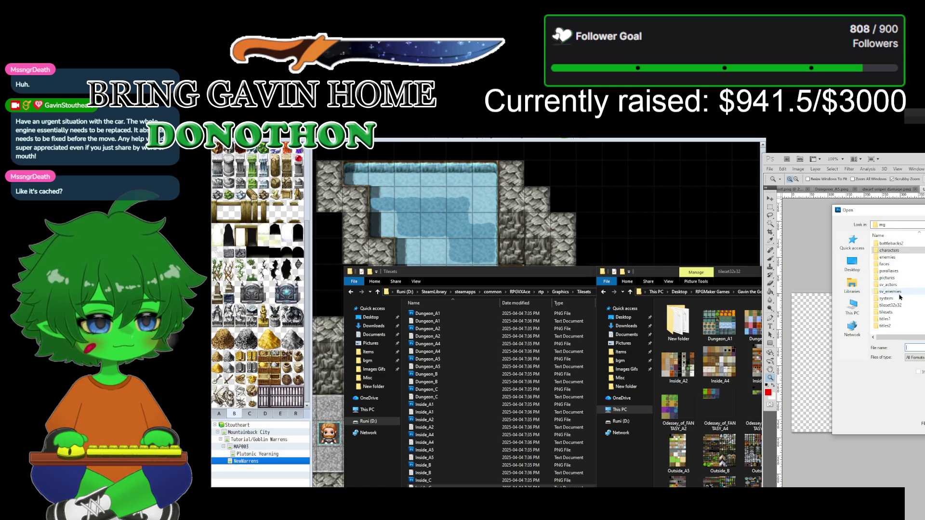
double_click(900, 312)
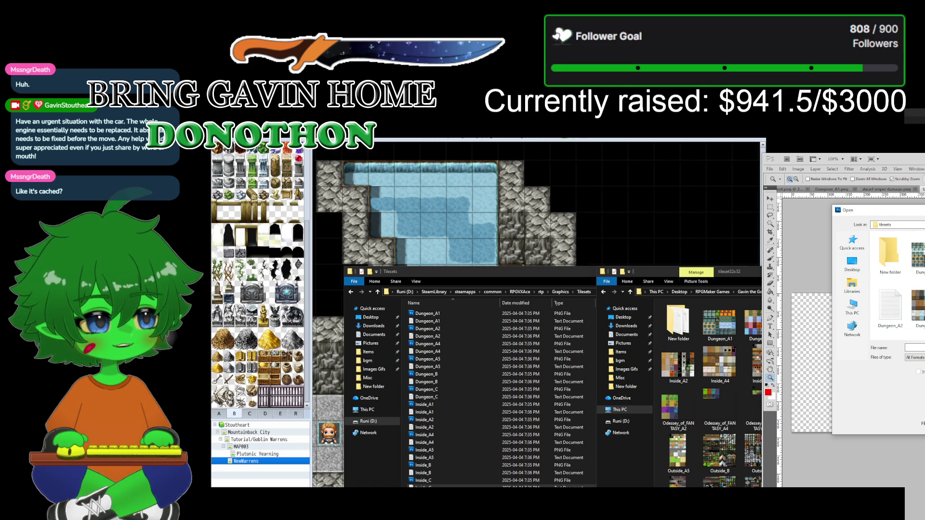
scroll(896, 289, down, 1)
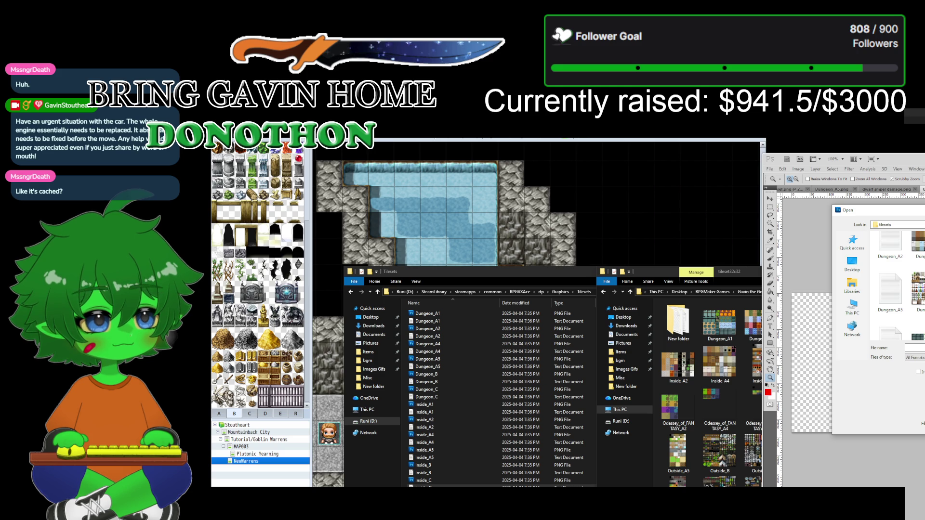
scroll(896, 284, down, 5)
scroll(896, 288, down, 5)
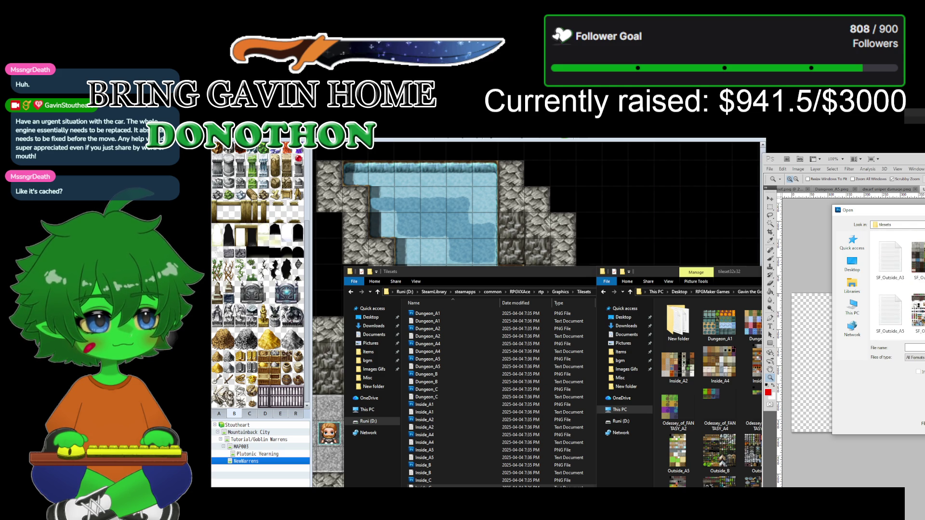
scroll(896, 289, up, 2)
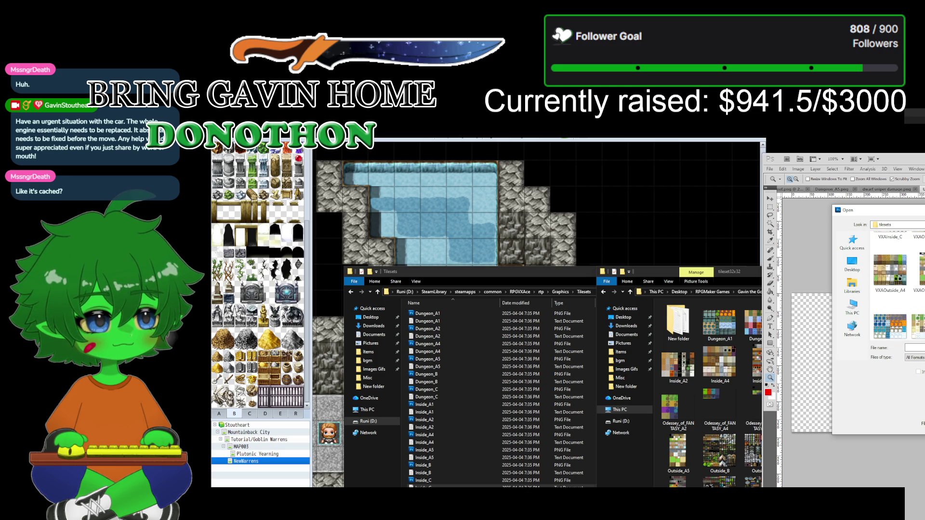
scroll(896, 289, up, 2)
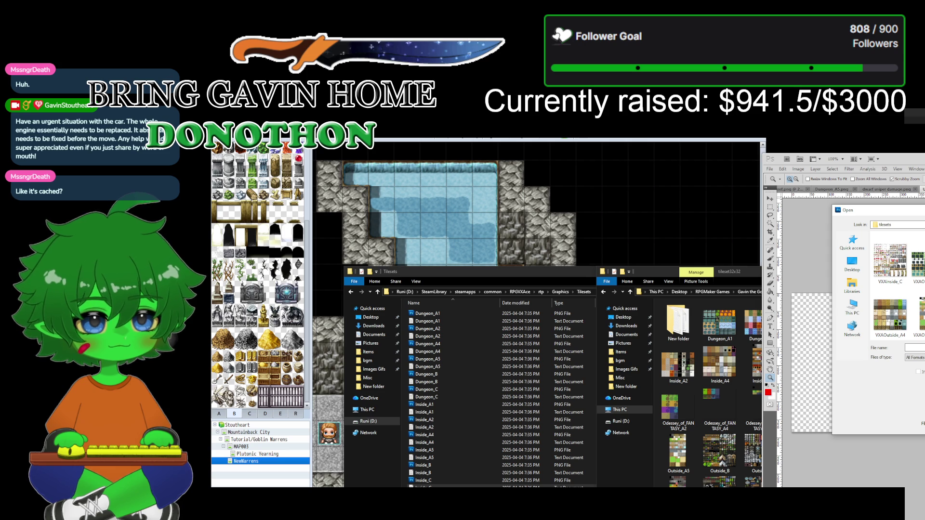
scroll(896, 289, up, 1)
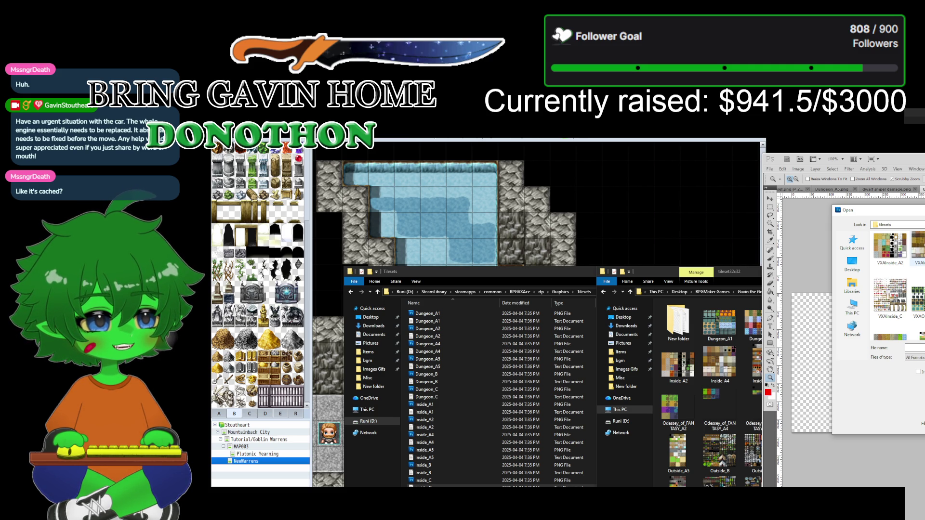
scroll(895, 289, up, 4)
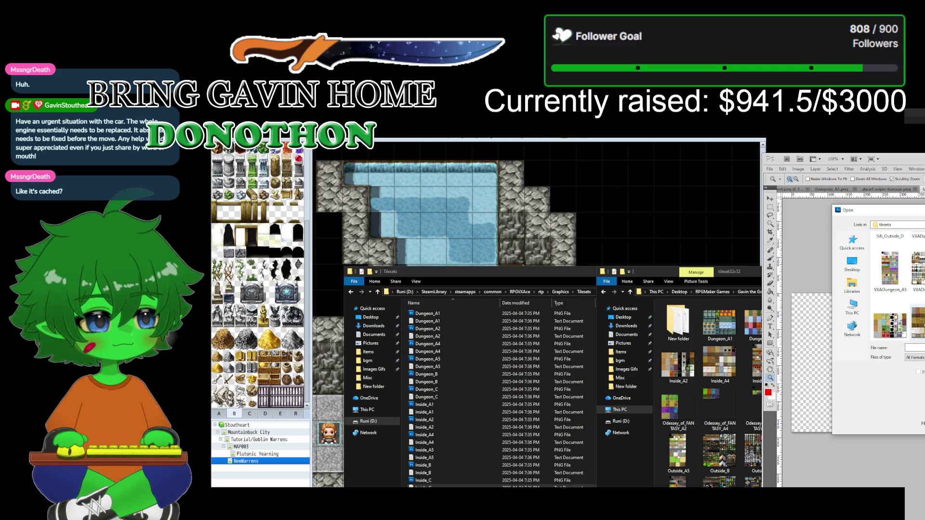
double_click(918, 267)
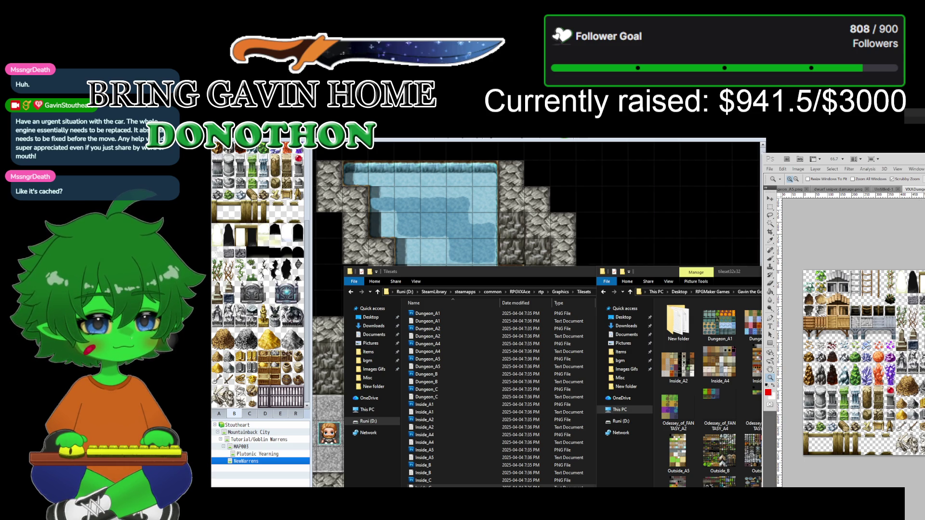
Step: Examine the dungeon tileset at 100%, then switch back to the NewWarrens cave map
key(ctrl+plus)
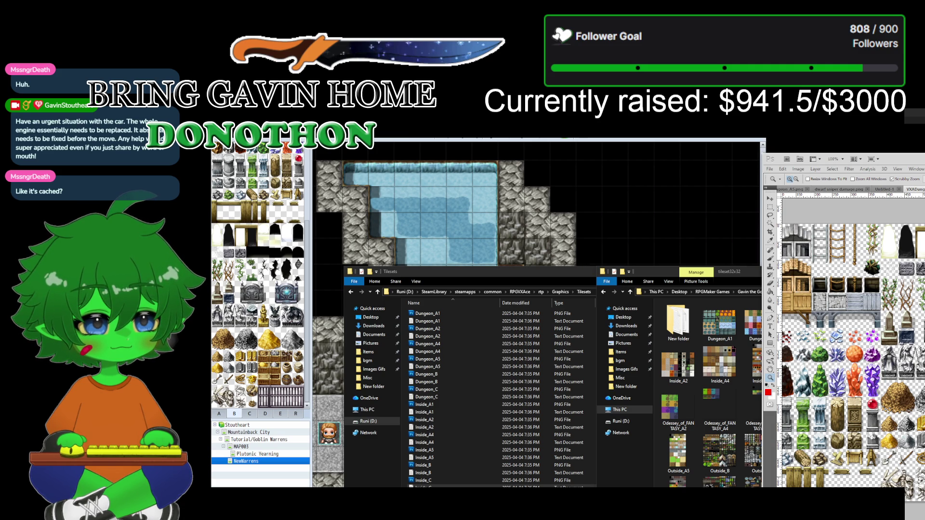
scroll(852, 361, up, 1)
scroll(852, 346, right, 5)
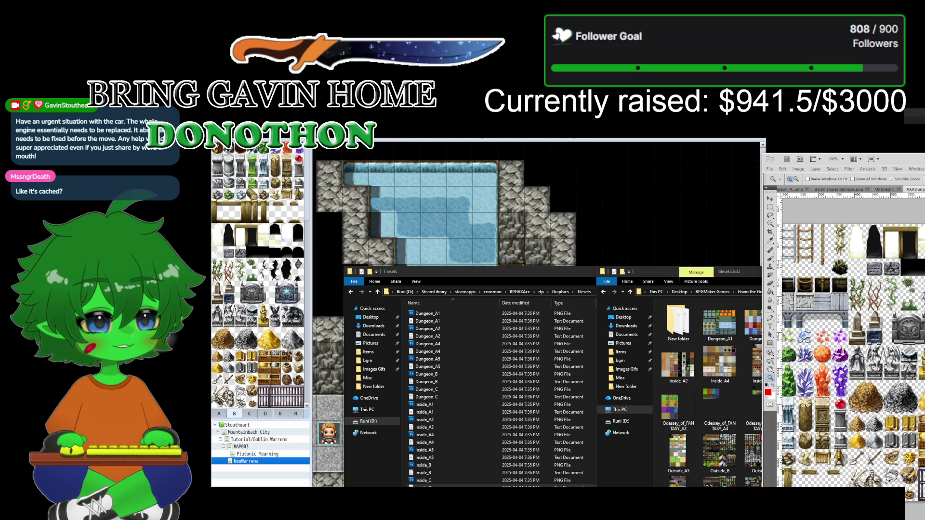
scroll(852, 362, up, 1)
scroll(852, 361, up, 1)
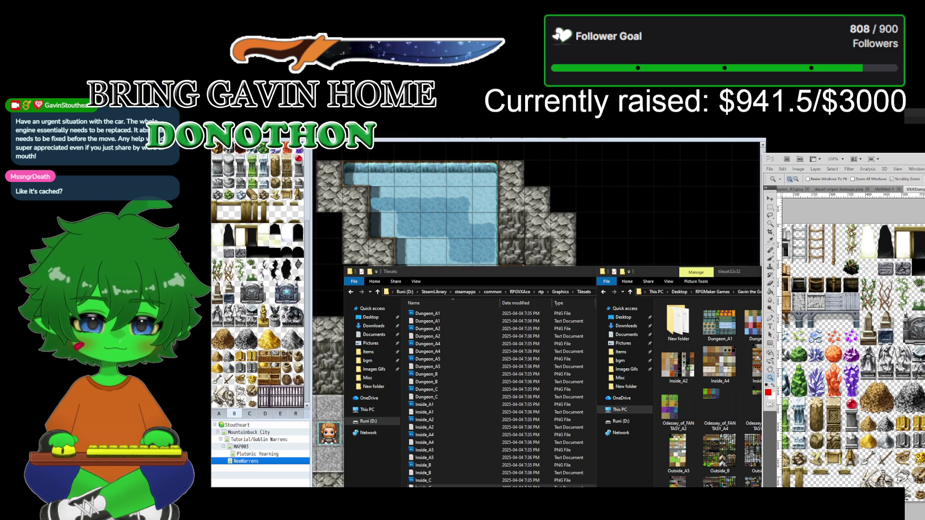
key(alt+Tab)
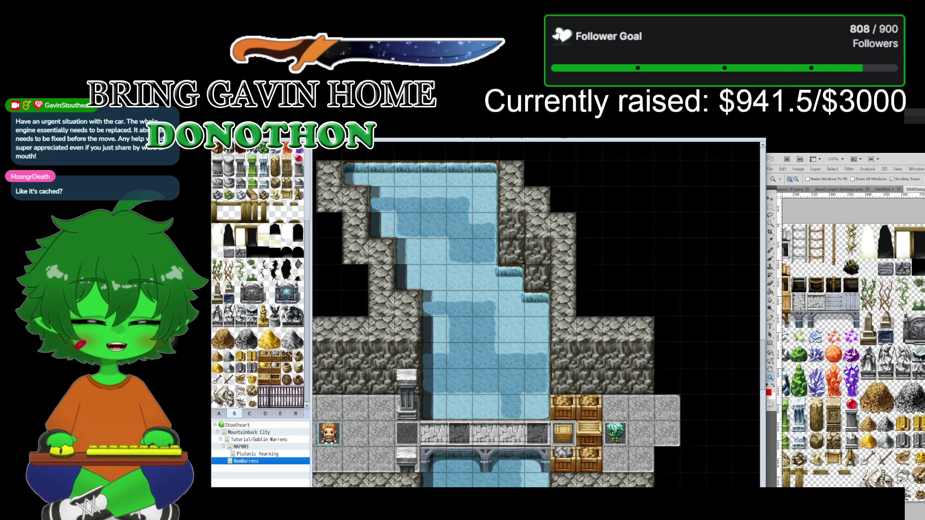
key(alt+Tab)
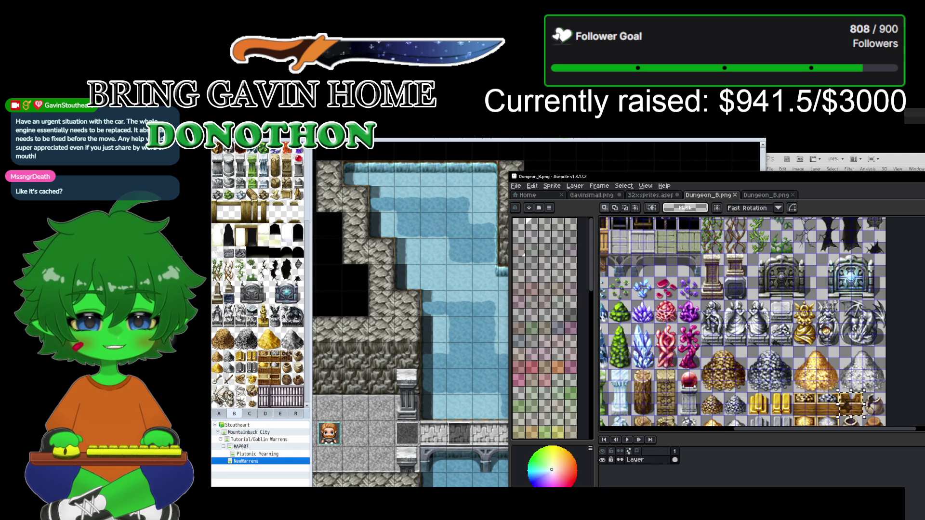
scroll(719, 354, down, 2)
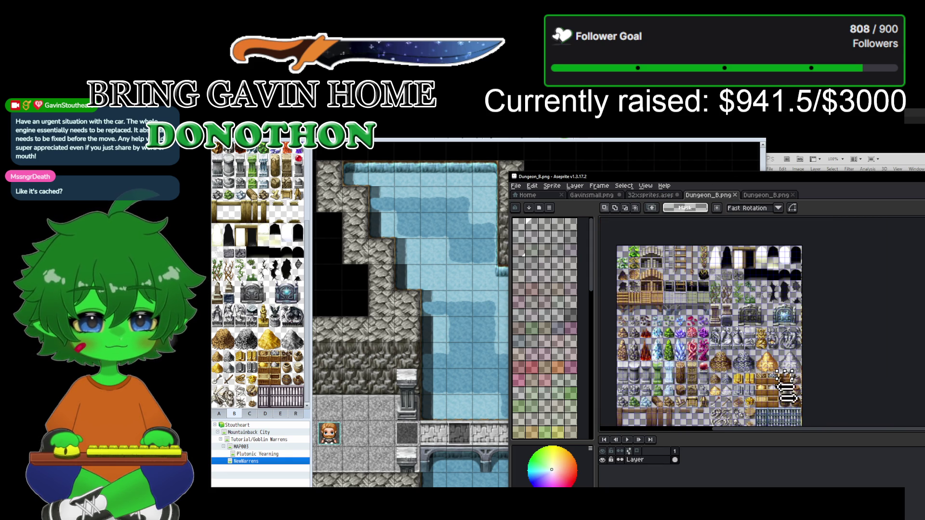
scroll(783, 398, up, 2)
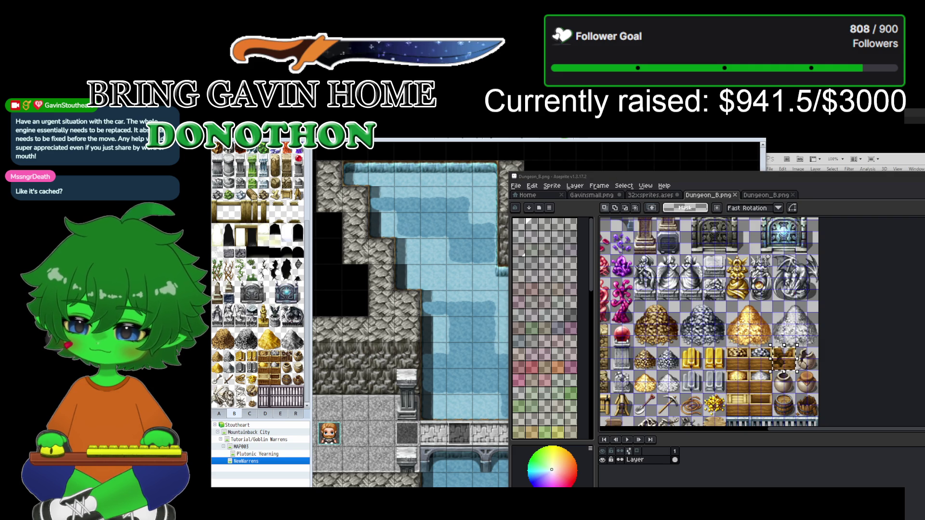
key(alt+Tab)
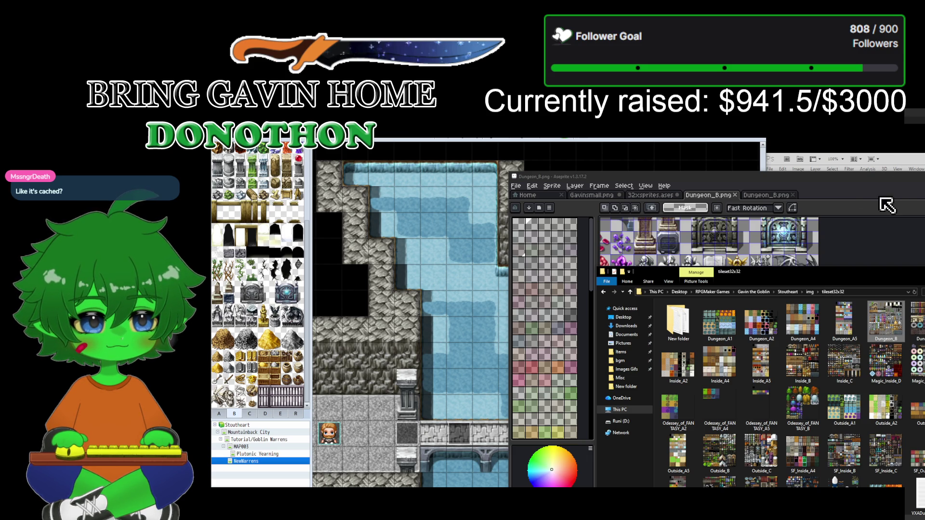
click(890, 185)
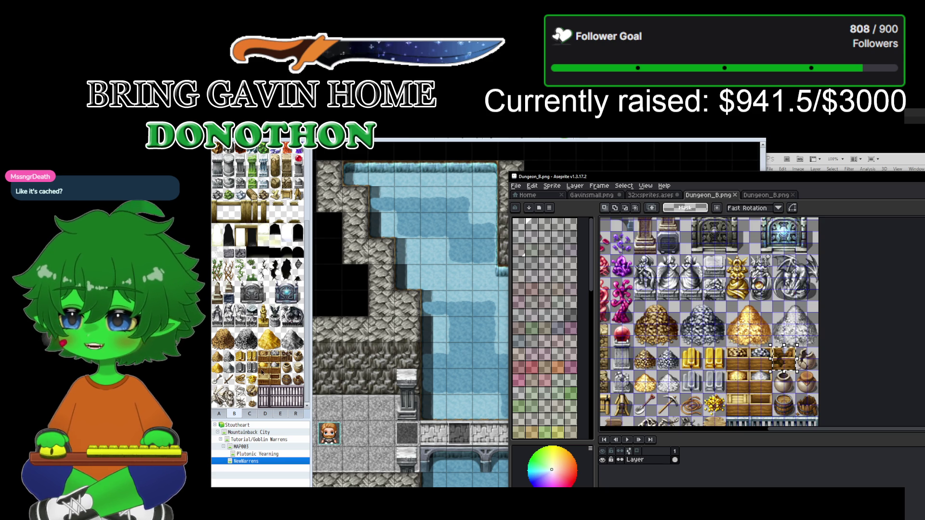
scroll(428, 387, down, 1)
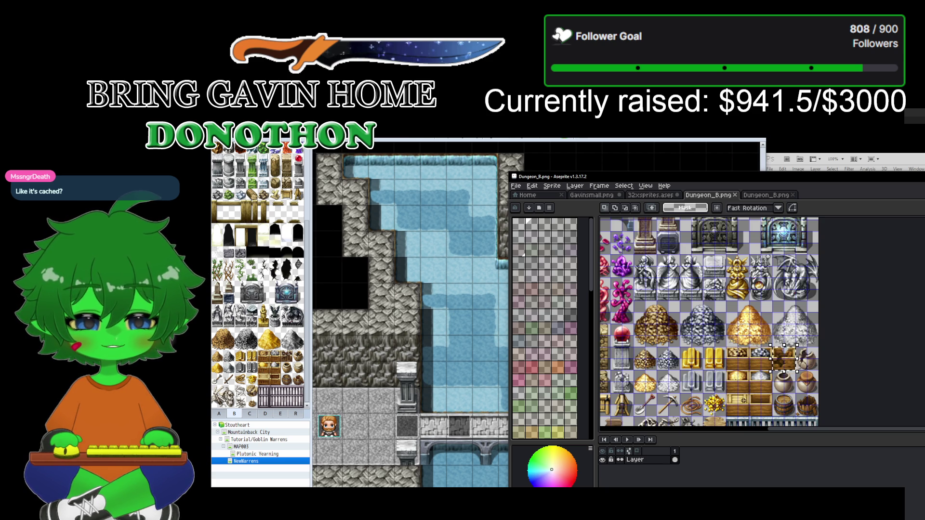
click(484, 372)
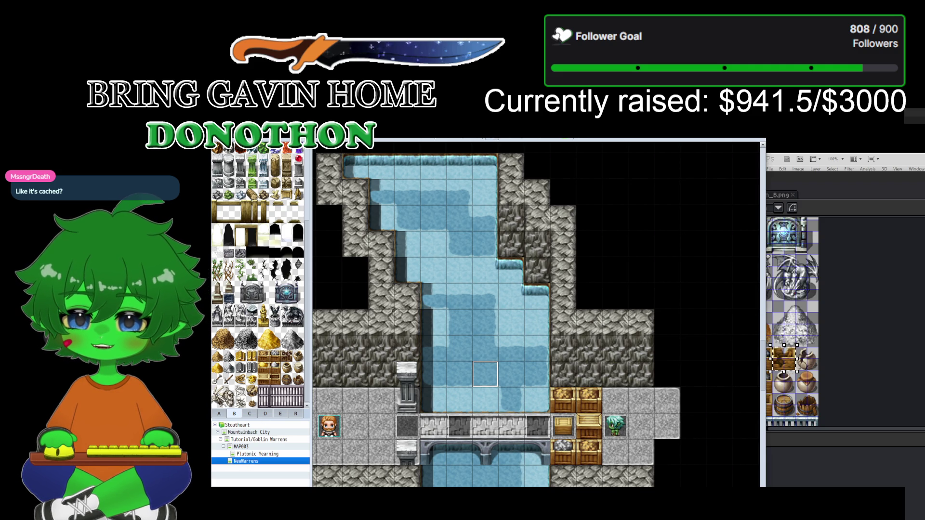
Step: Open the Database's Tilesets page to the New Warrens entry
key(F9)
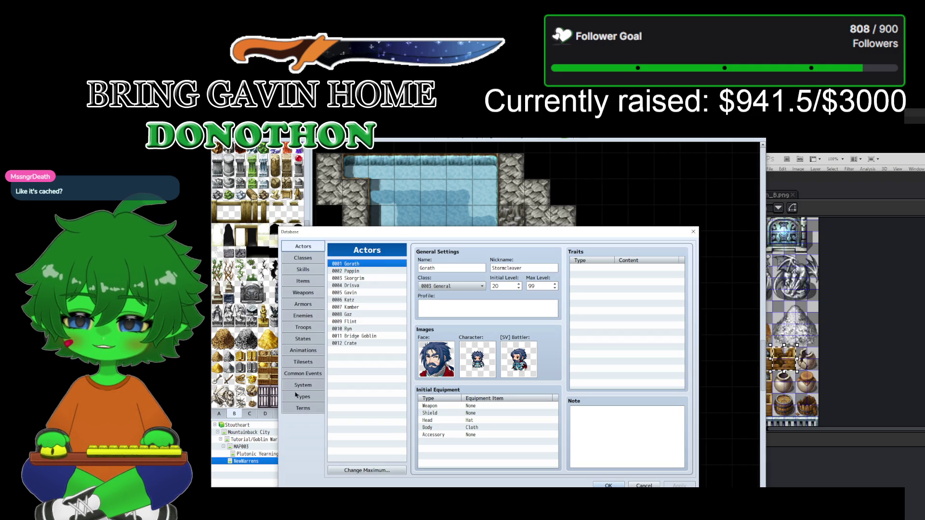
click(296, 364)
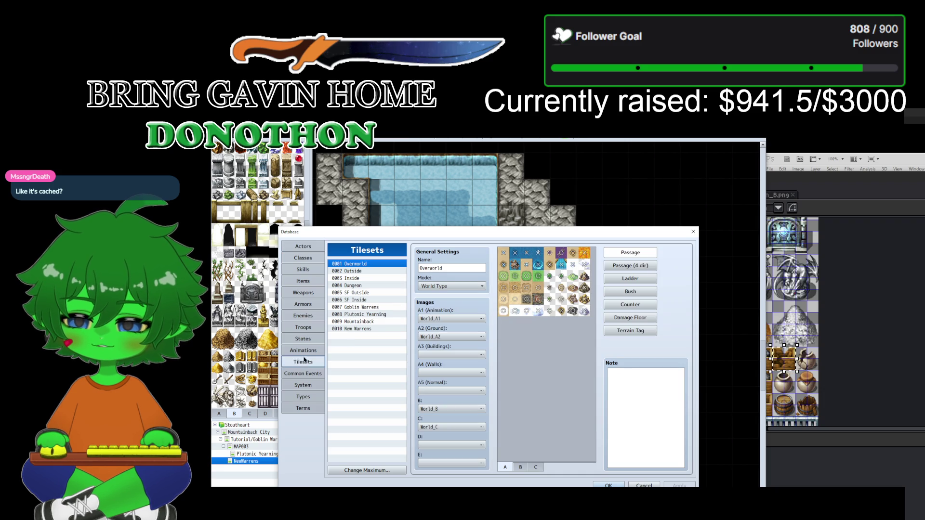
click(354, 328)
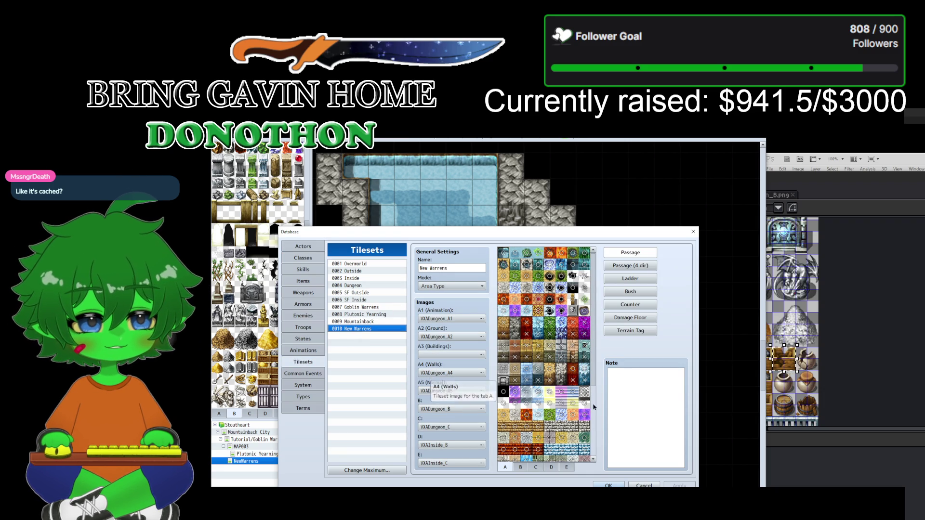
click(835, 465)
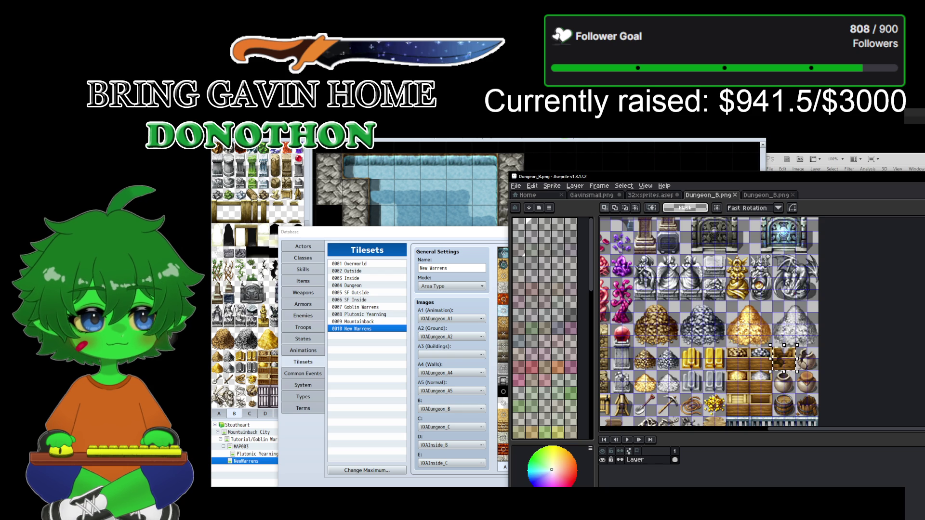
key(super+Down)
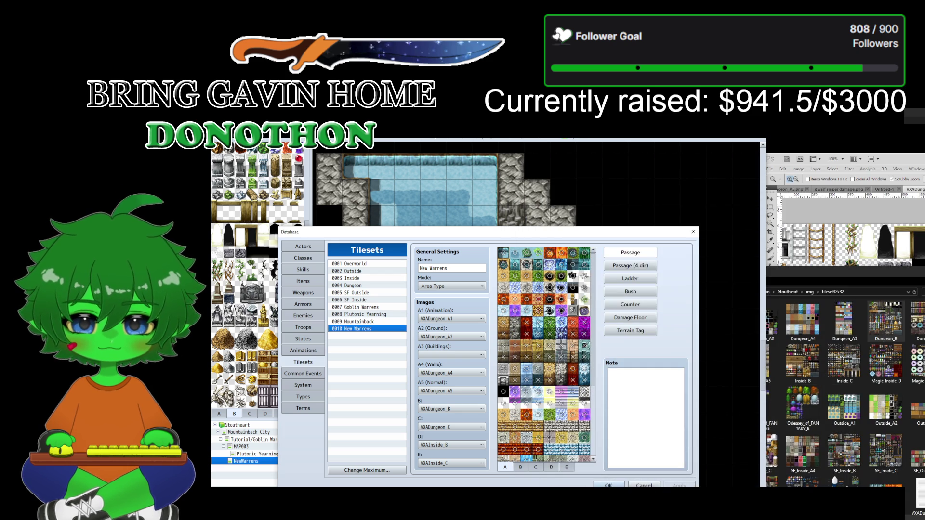
Step: Open a tileset32x32 image, zoom to 300% and back to 100%, then return to the Database
click(916, 282)
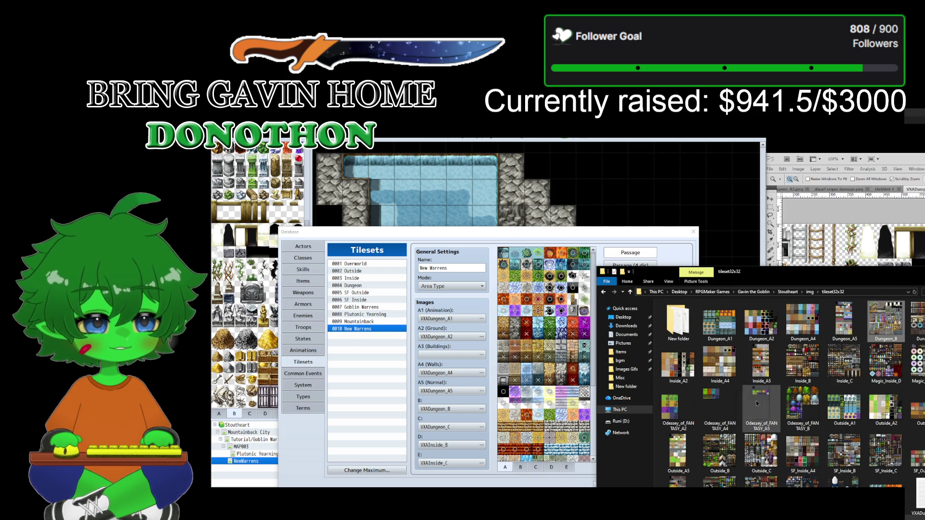
double_click(801, 359)
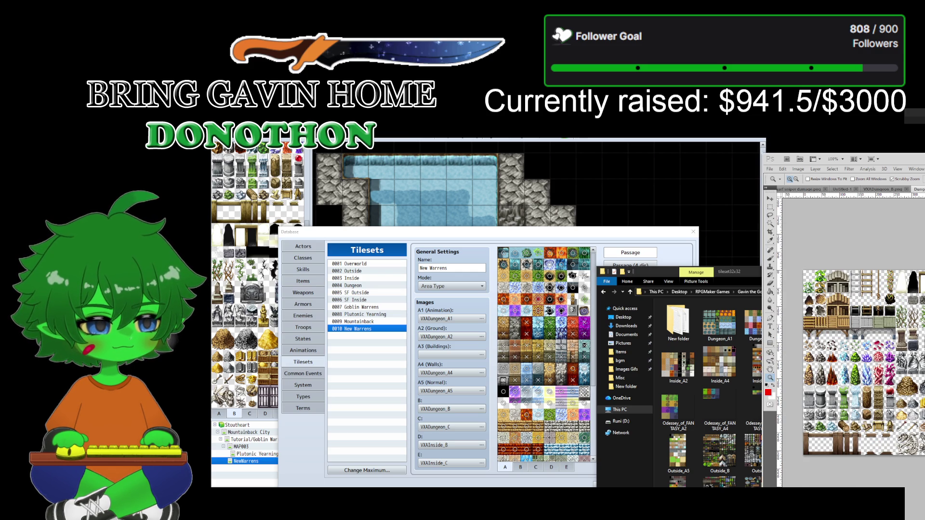
key(ctrl+plus)
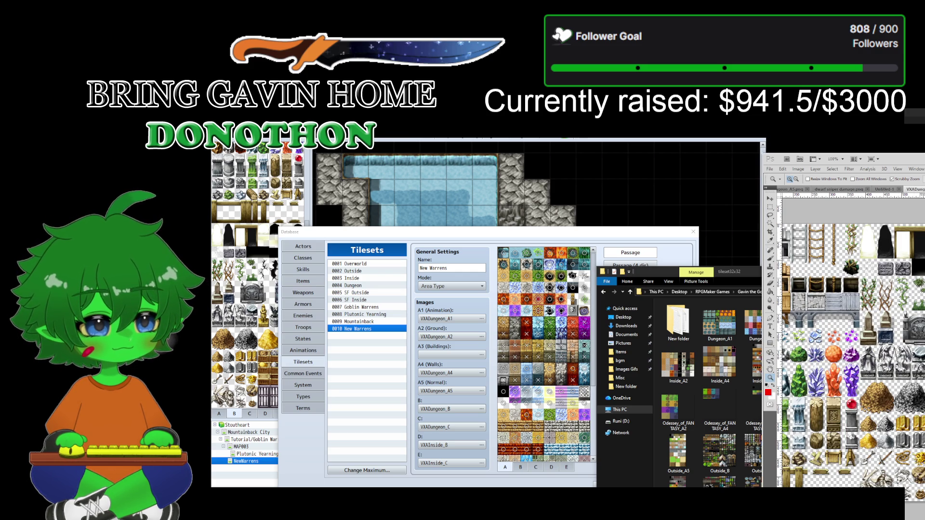
key(ctrl+plus)
key(ctrl+plus)
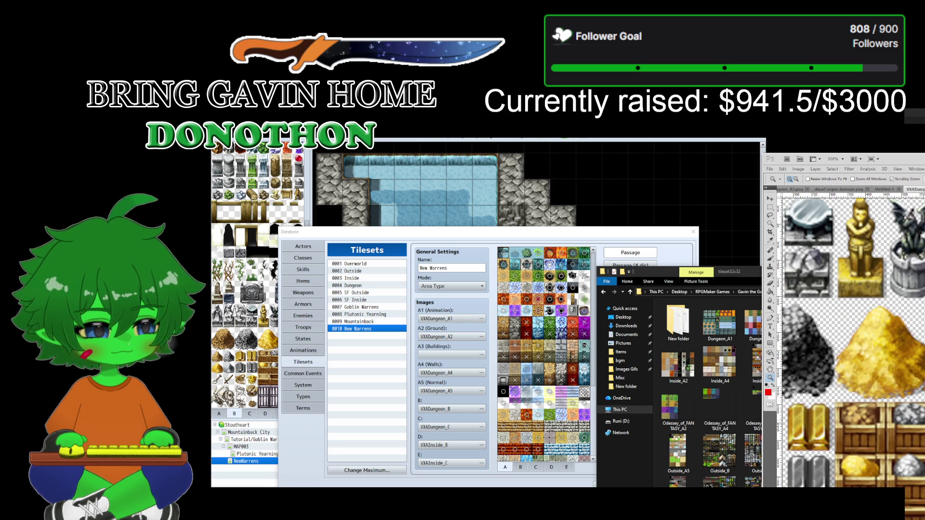
scroll(850, 359, down, 5)
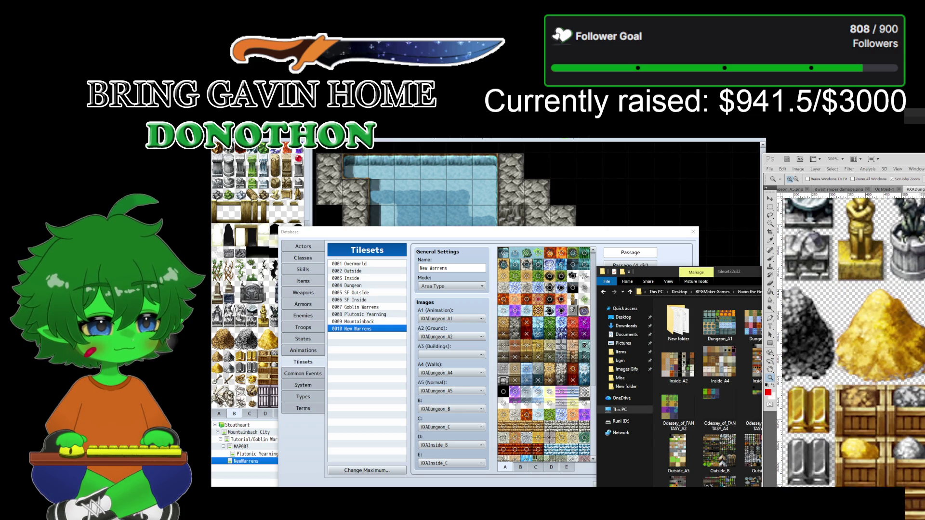
scroll(874, 434, down, 1)
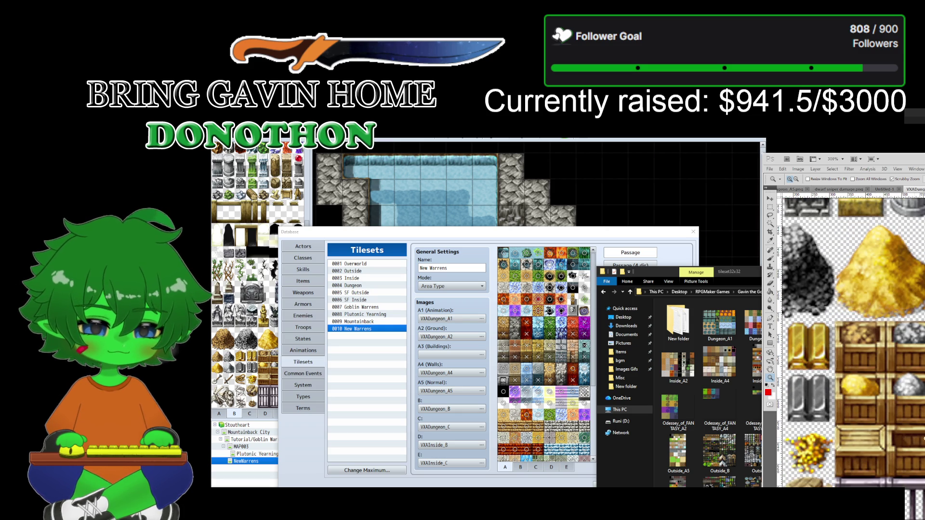
alt+click(874, 433)
alt+click(870, 426)
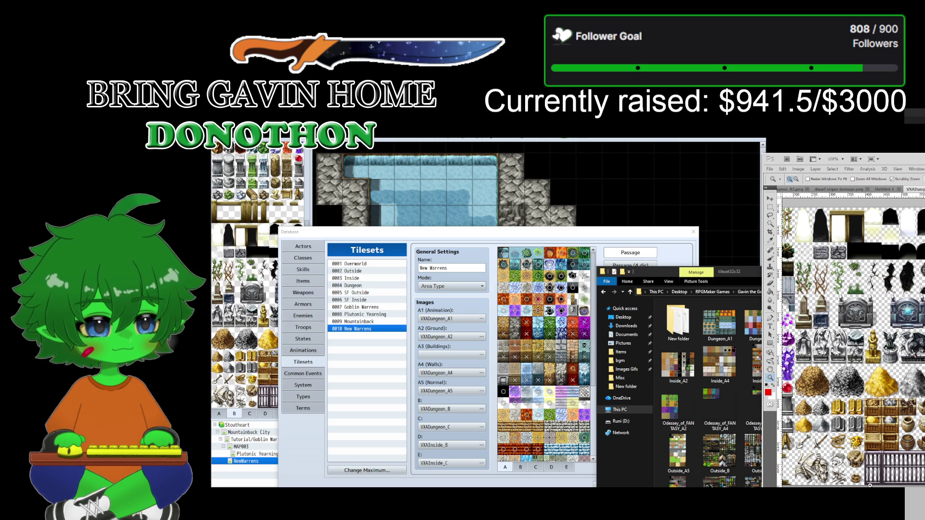
scroll(836, 401, down, 5)
scroll(911, 426, right, 3)
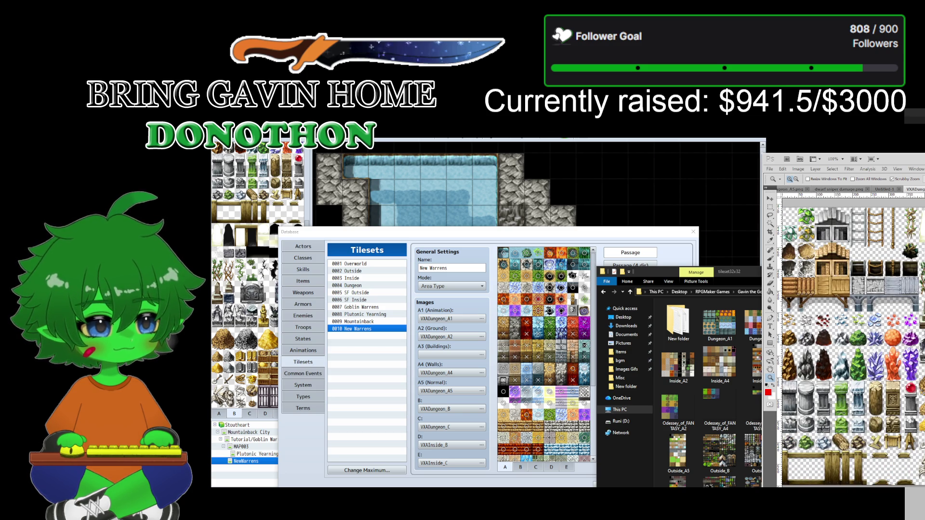
scroll(910, 426, up, 1)
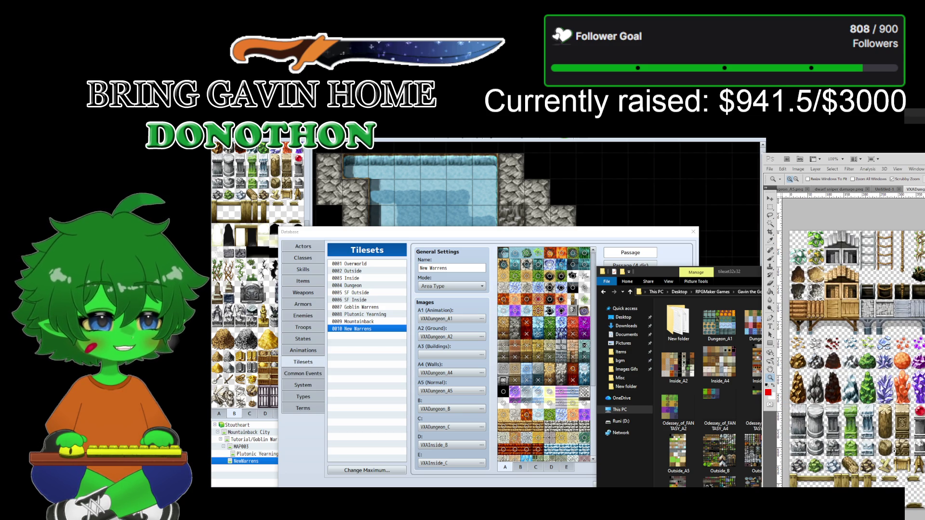
scroll(909, 425, right, 4)
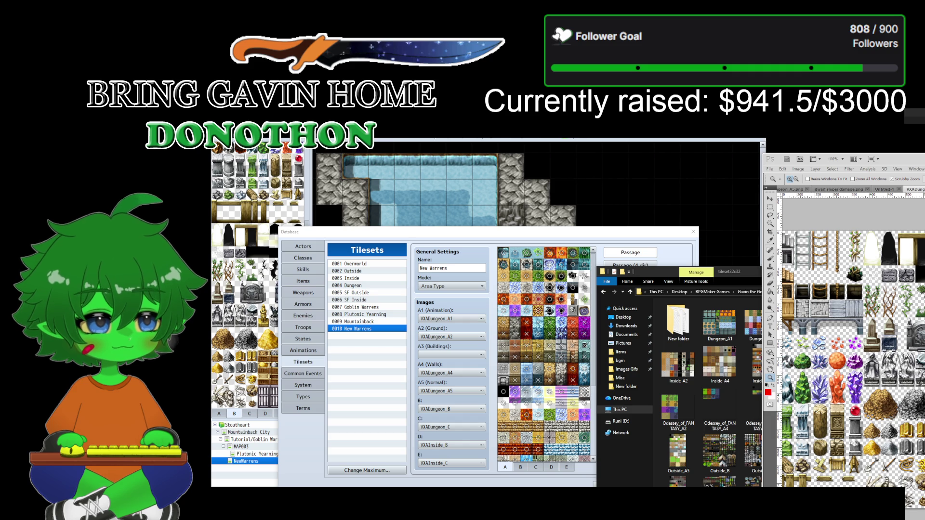
click(610, 145)
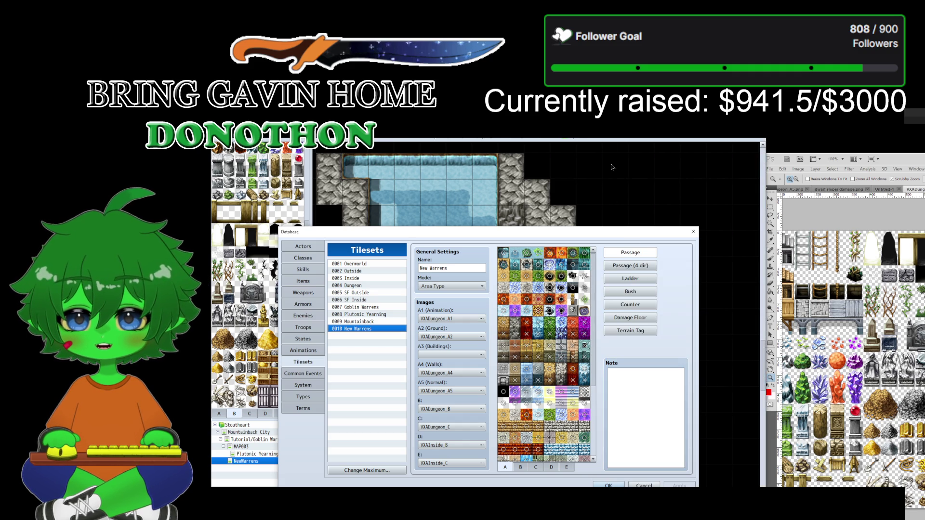
Step: Close the Database and review the Crate Barrier event's image, leaving it unchanged
click(643, 485)
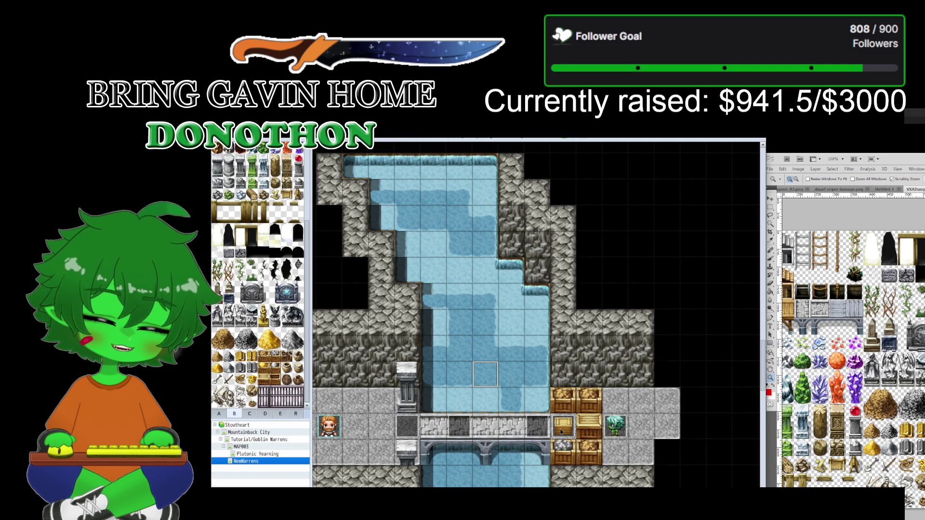
click(561, 432)
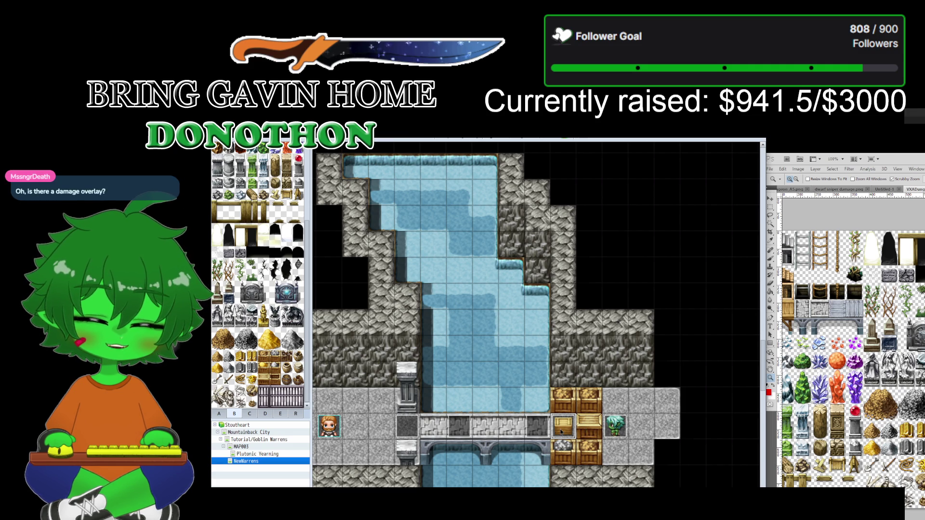
double_click(561, 432)
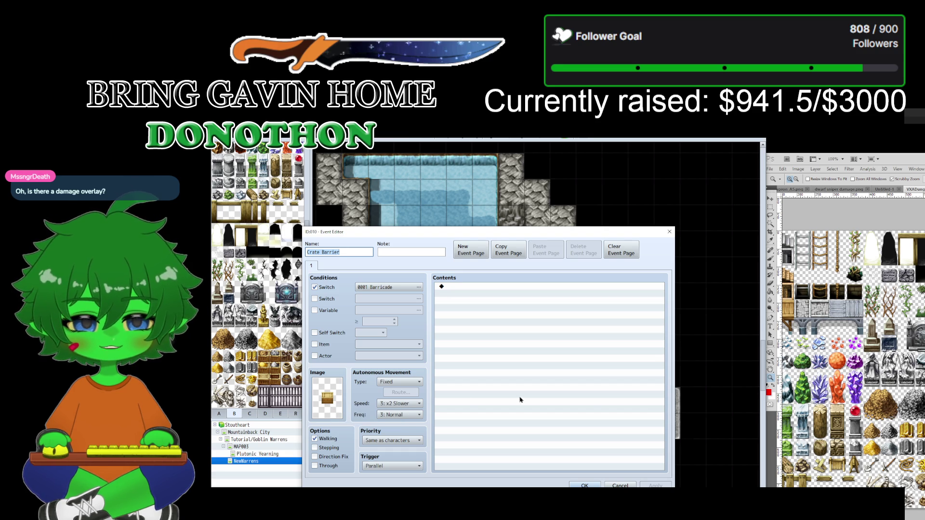
double_click(327, 398)
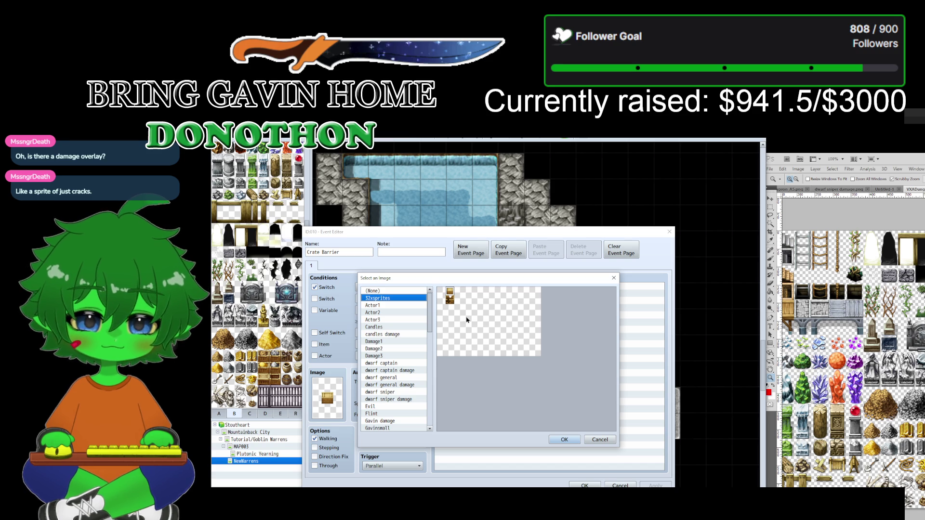
click(599, 439)
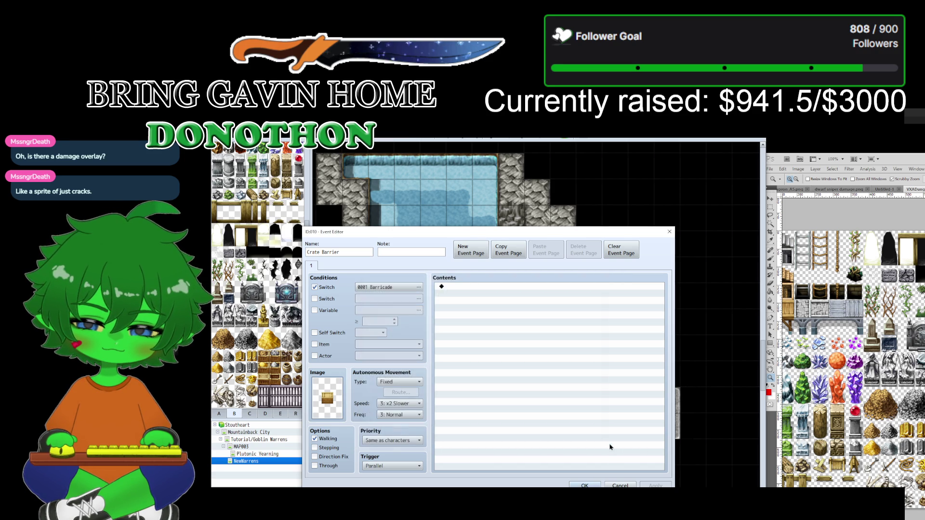
click(620, 485)
click(591, 422)
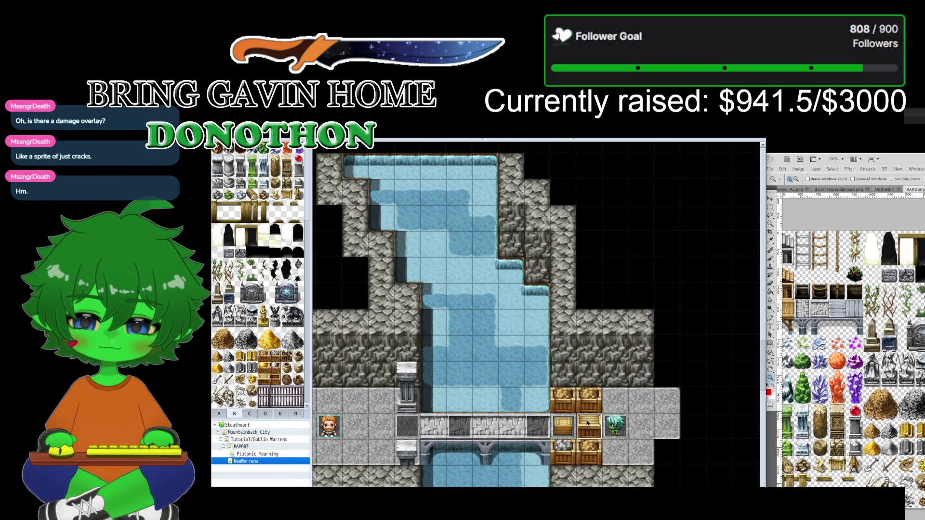
Step: Paint a stone floor tile from tile sheet A over the crate beside the bridge
scroll(260, 255, up, 3)
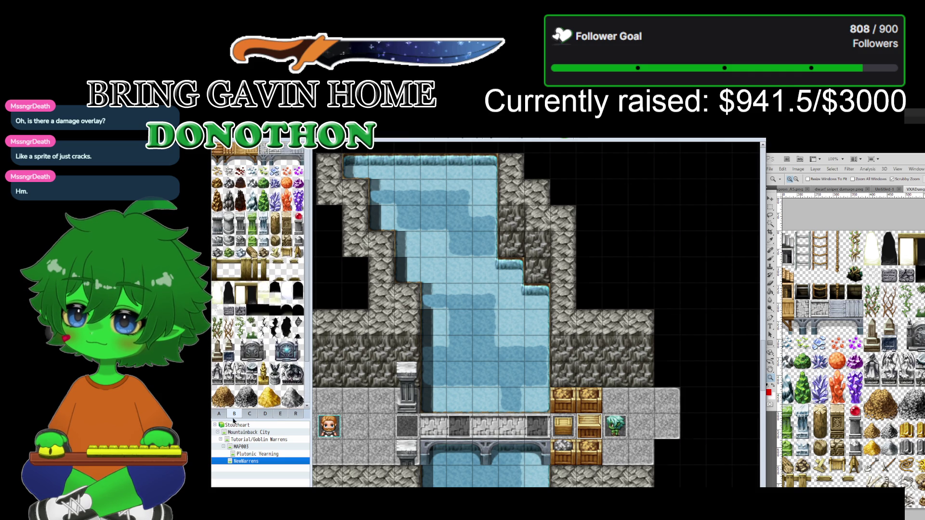
click(219, 414)
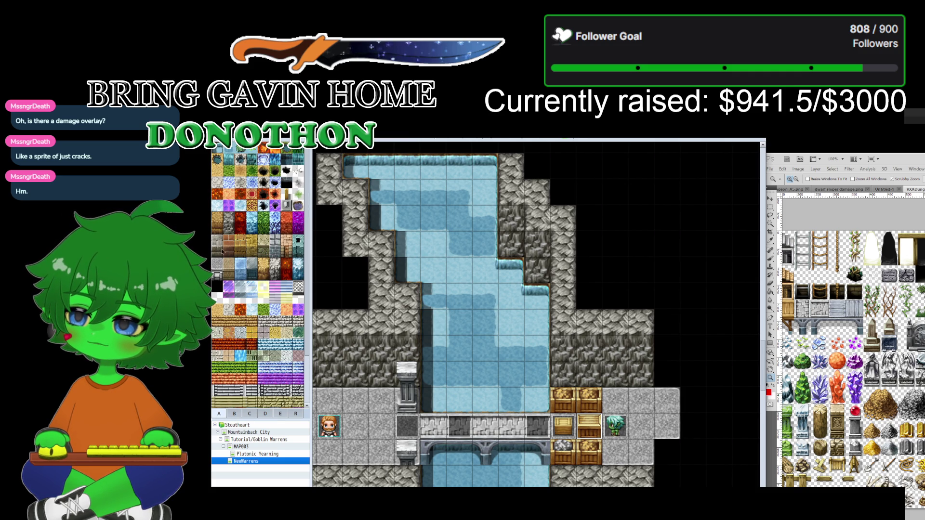
click(218, 263)
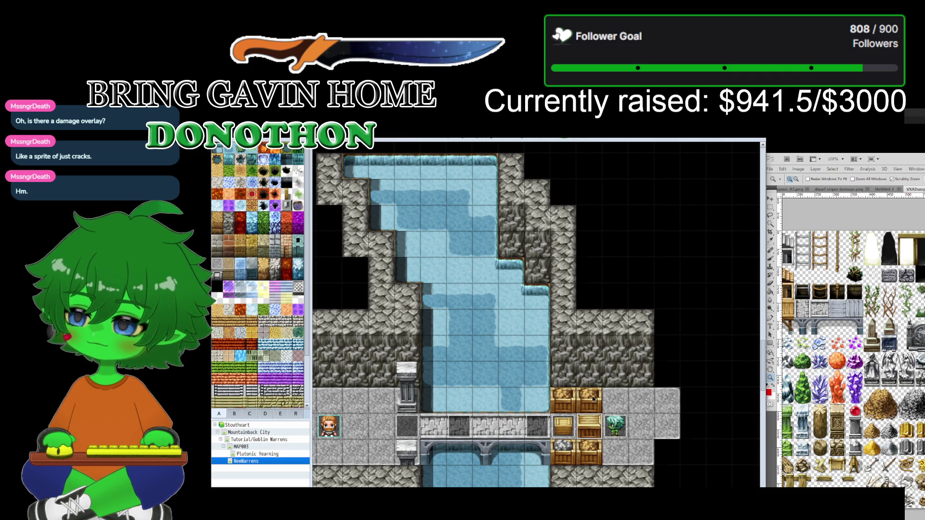
key(F5)
click(585, 430)
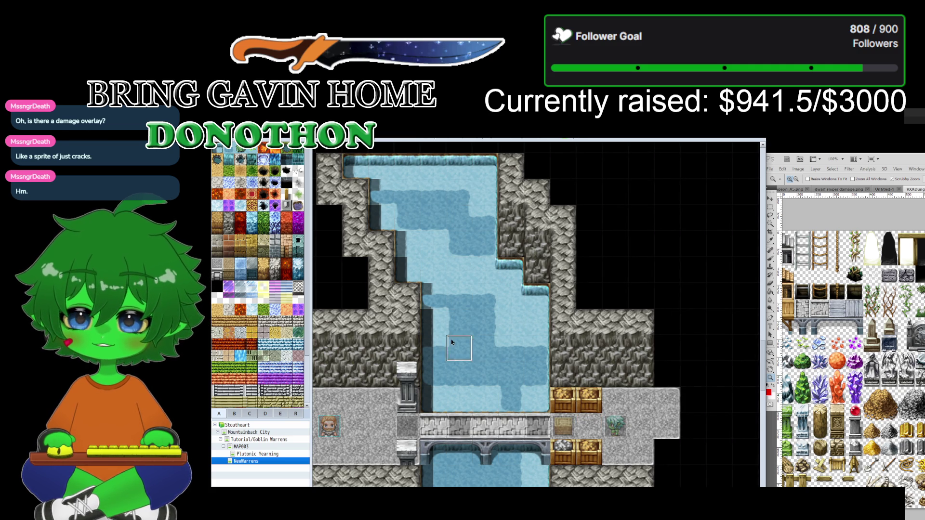
scroll(310, 251, down, 1)
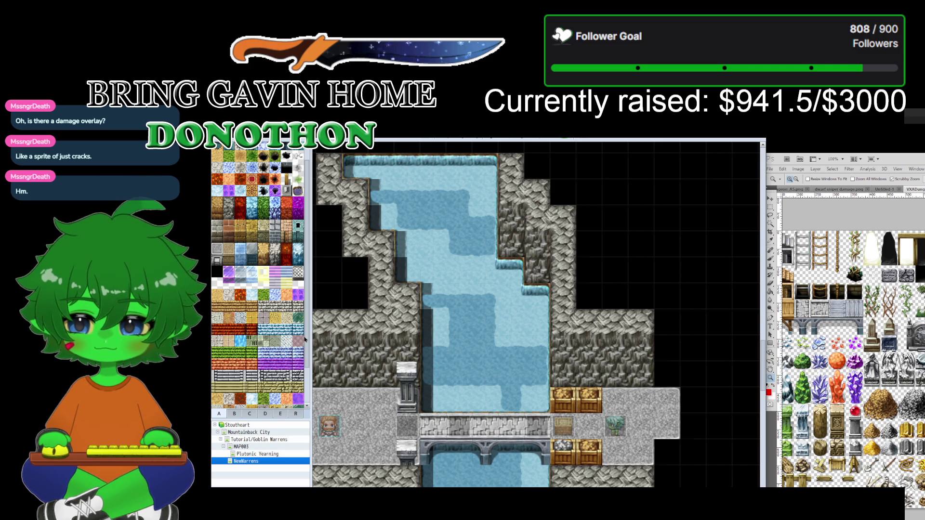
Step: Place a crate from tile sheet B, erase it back to plain floor, and return to Event mode
click(233, 414)
scroll(233, 336, down, 3)
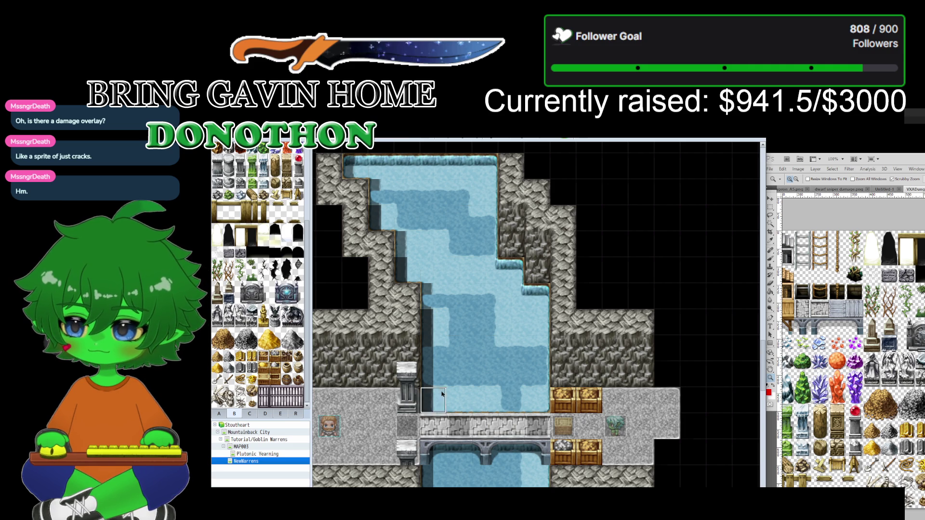
click(588, 426)
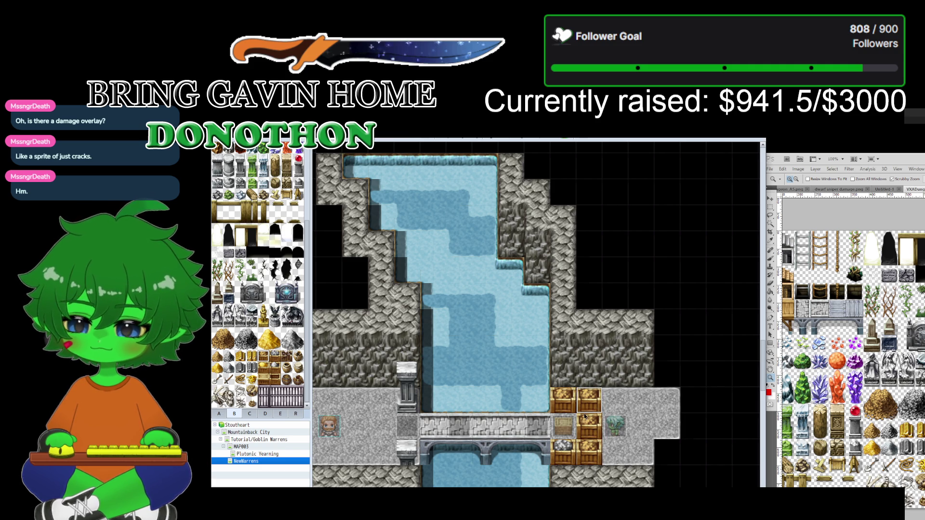
scroll(584, 416, up, 1)
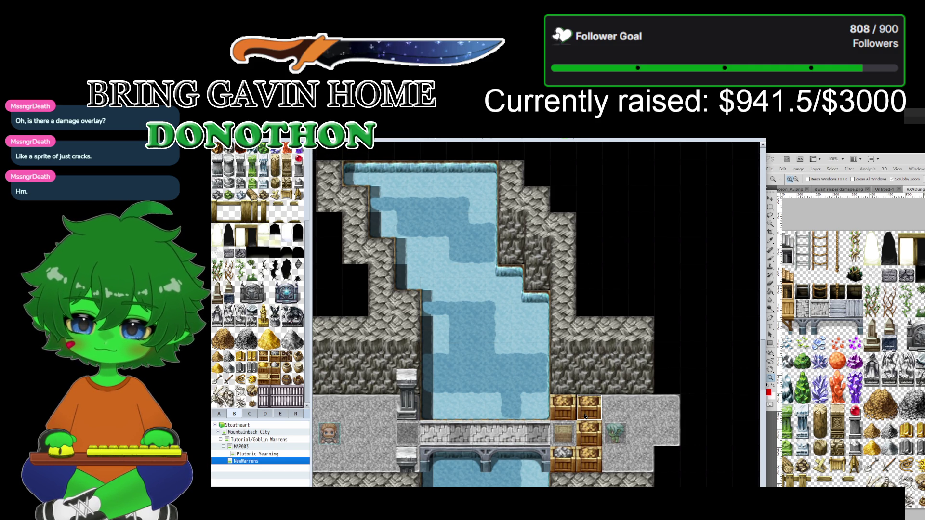
click(588, 434)
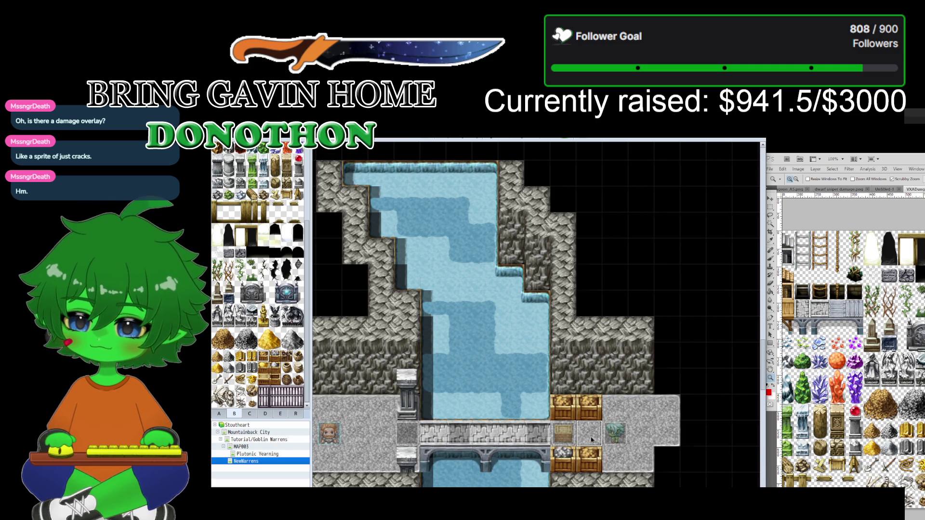
key(F6)
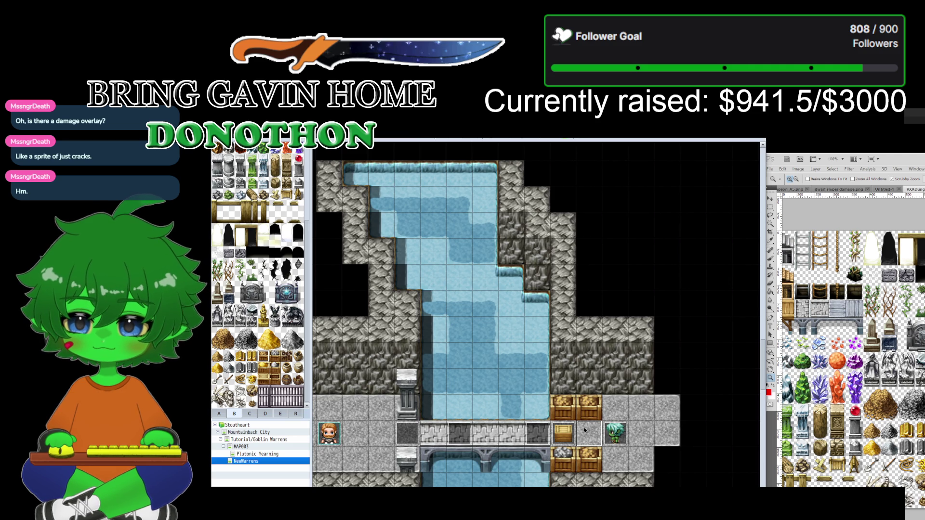
Step: Create a new event on the cleared floor tile using the 32xsprites crate sprite as its image
double_click(585, 430)
double_click(327, 398)
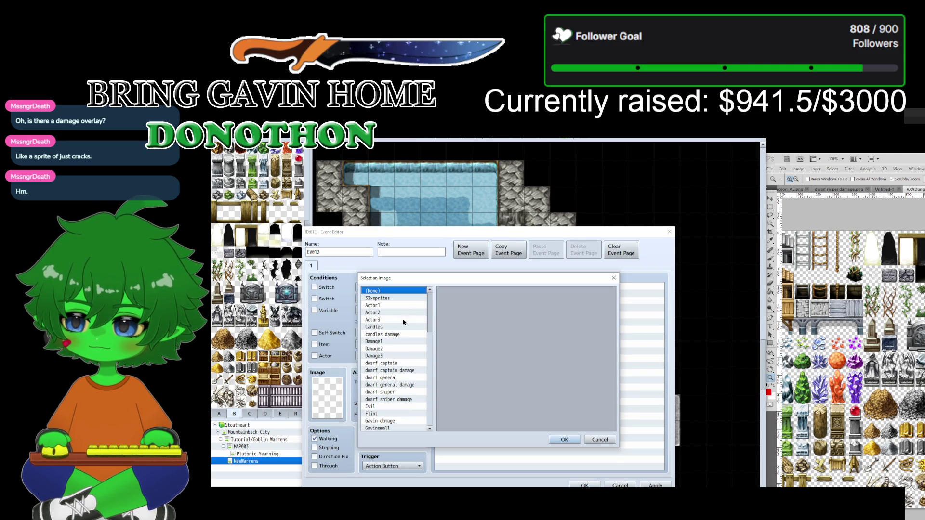
scroll(398, 324, down, 5)
scroll(400, 301, up, 5)
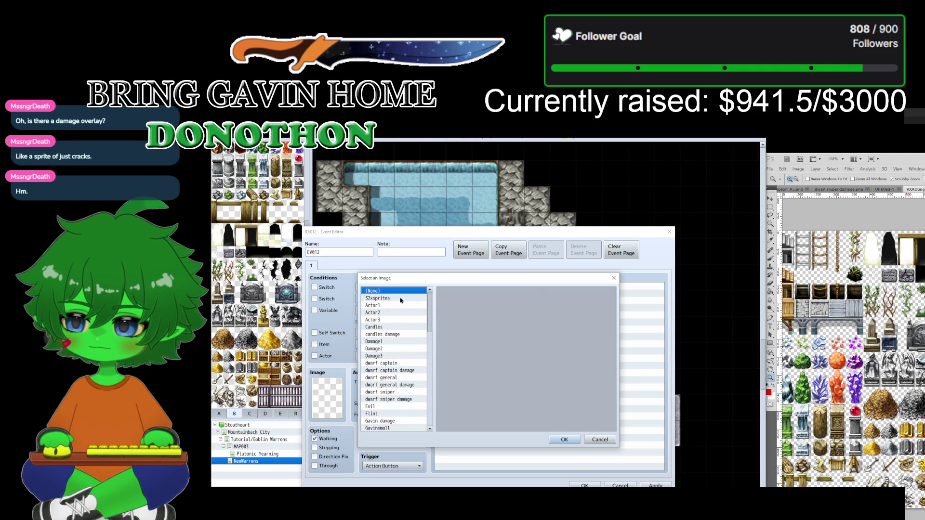
click(395, 298)
click(449, 293)
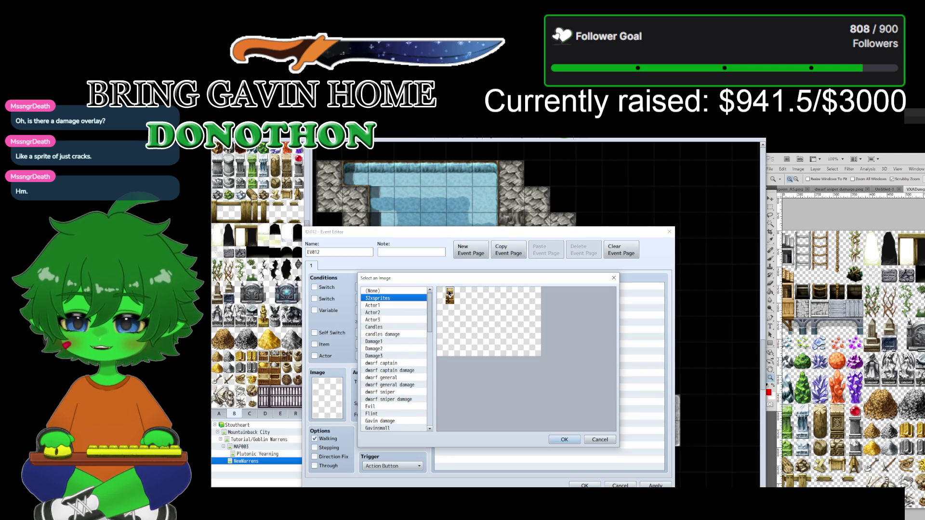
click(563, 440)
click(584, 485)
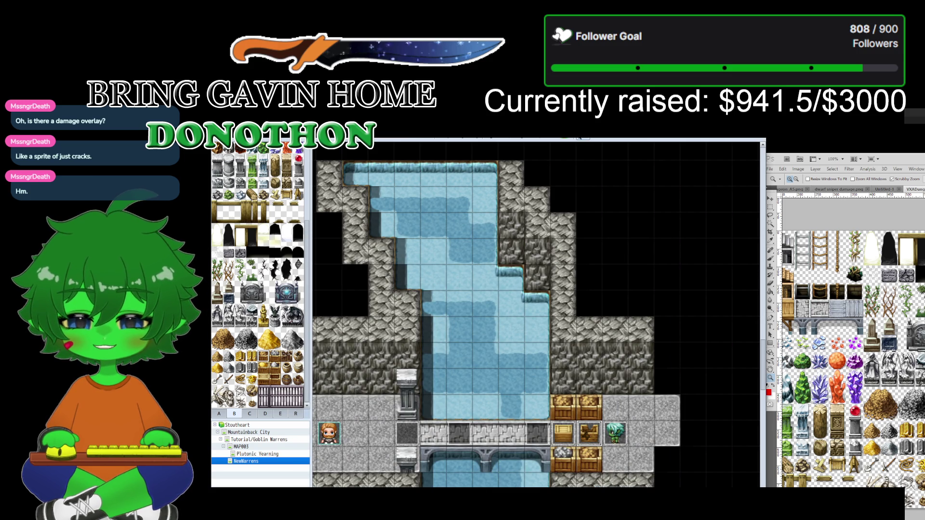
Step: Save and start a new-game playtest, then win the battle with every party member attacking
key(alt+F4)
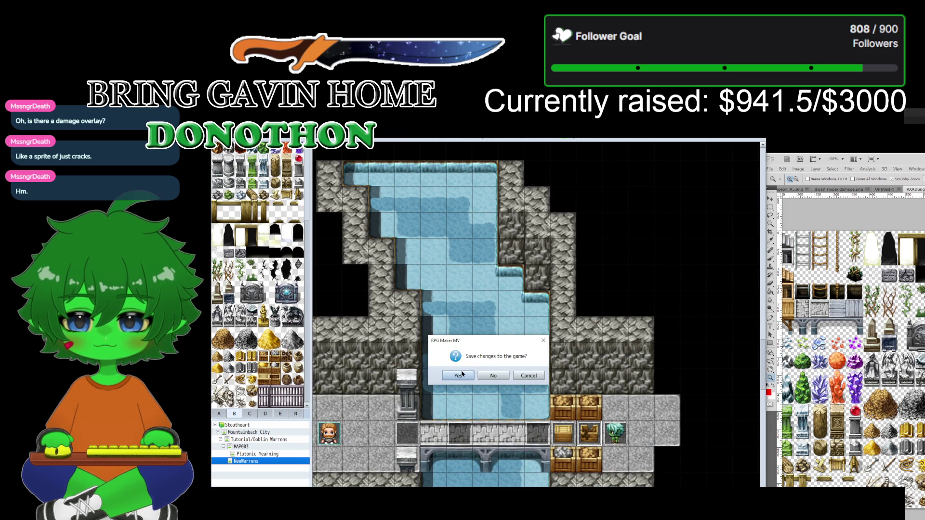
click(459, 375)
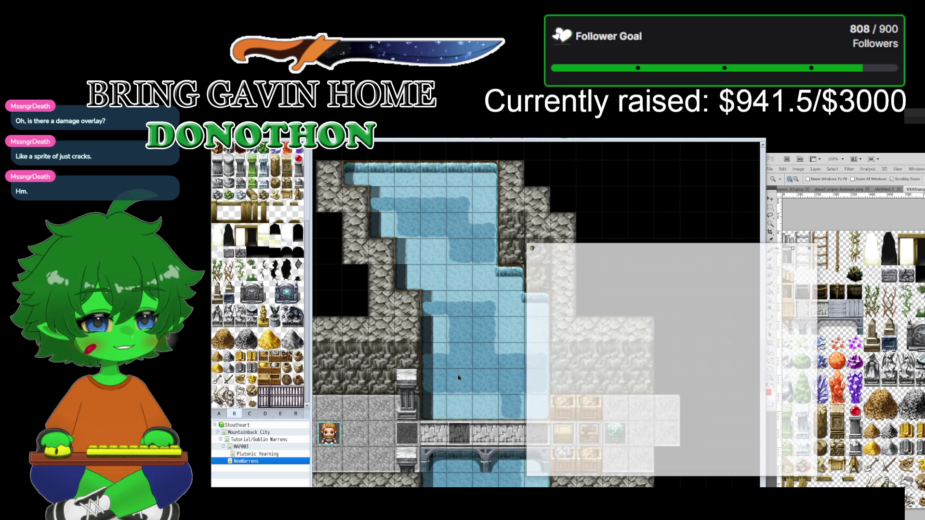
click(660, 406)
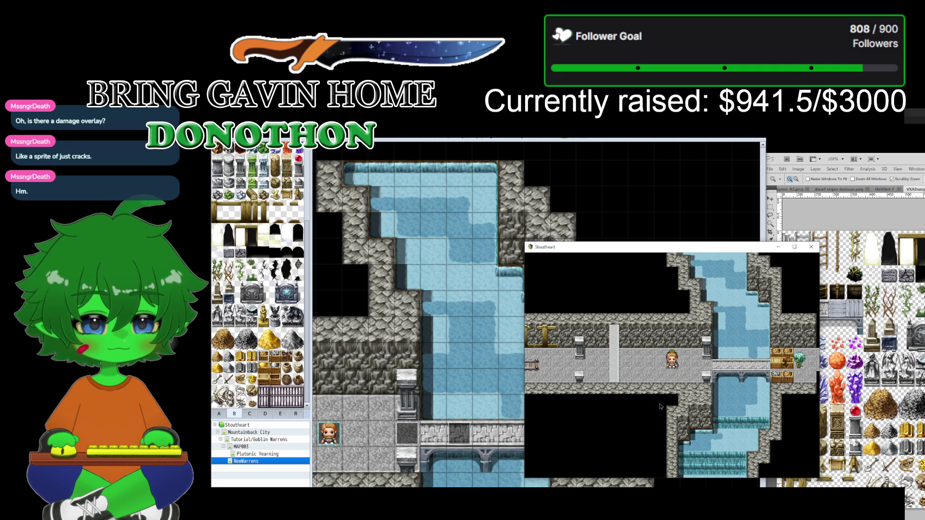
key(Right)
key(Right)
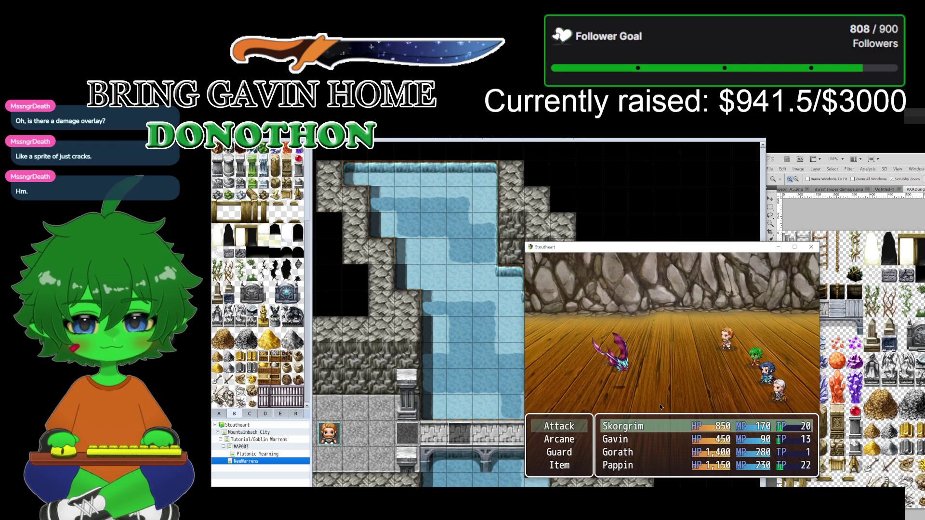
key(Return)
key(Return)
key(Return)
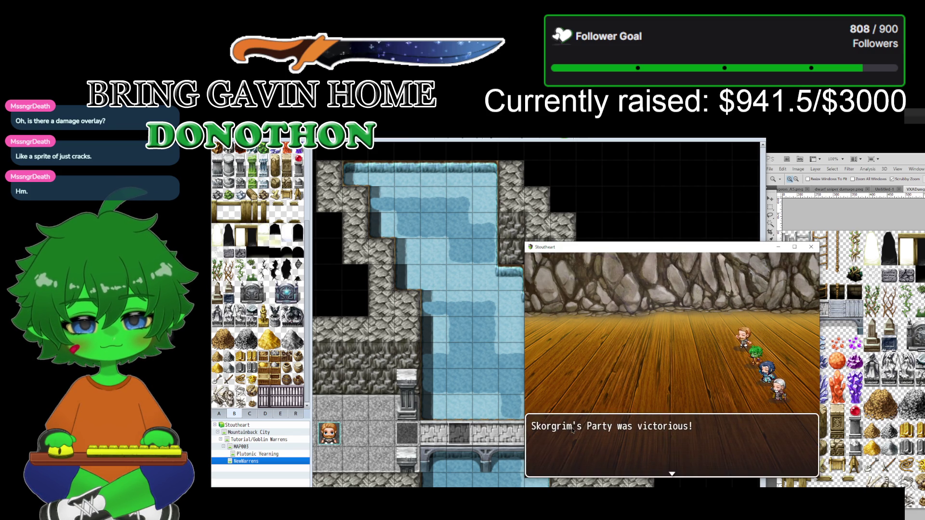
key(Return)
key(Return)
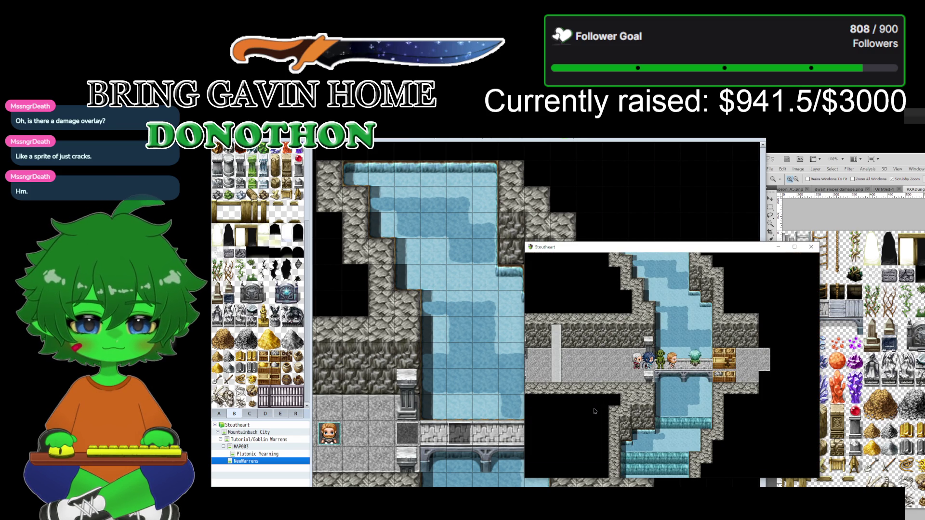
Step: Walk the party right across the bridge, read the 'YA!!' line, and close the playtest window
key(Right)
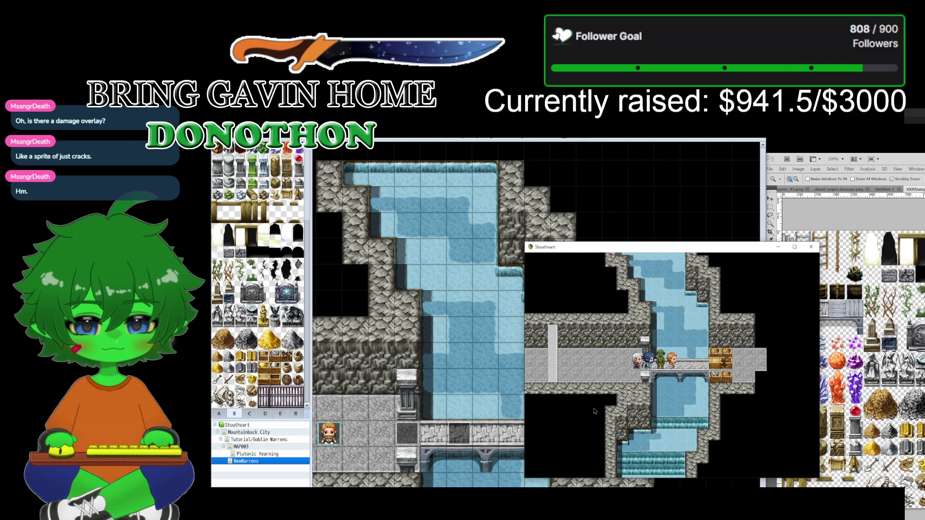
key(Return)
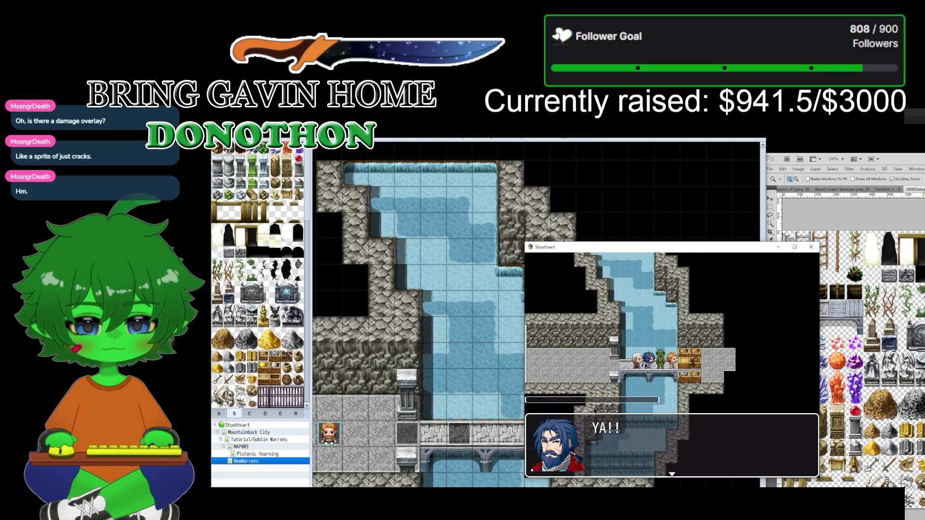
key(Return)
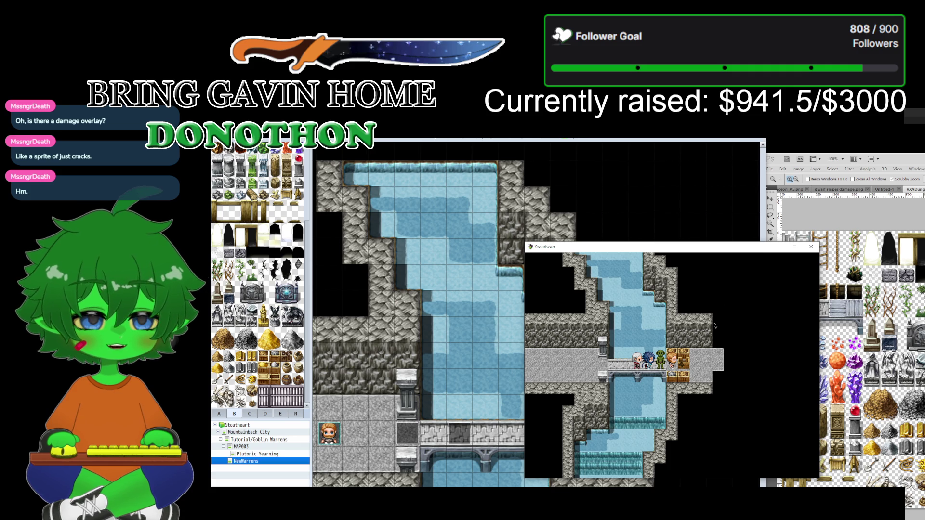
click(811, 247)
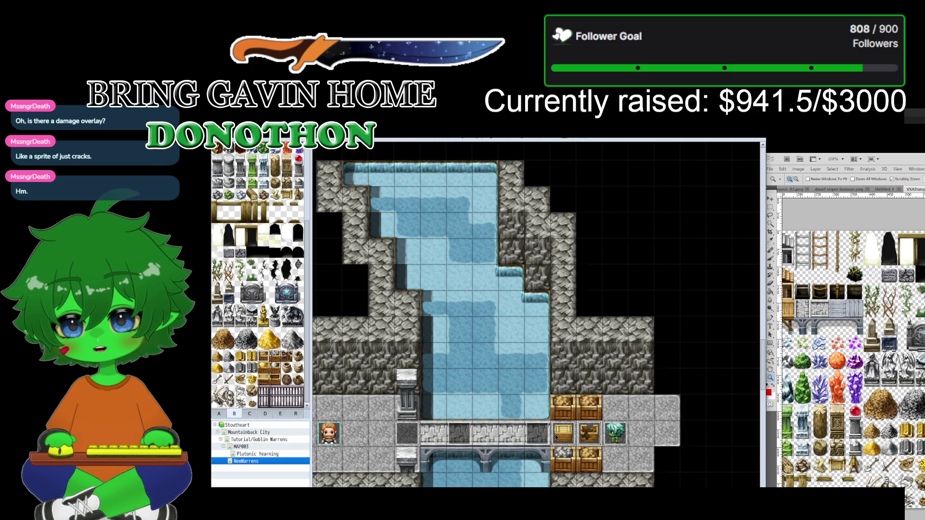
double_click(563, 437)
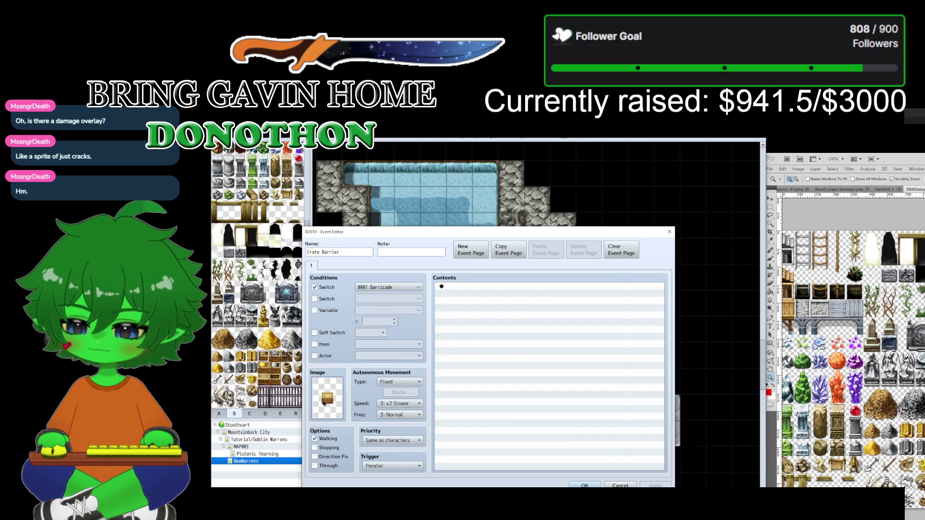
double_click(323, 404)
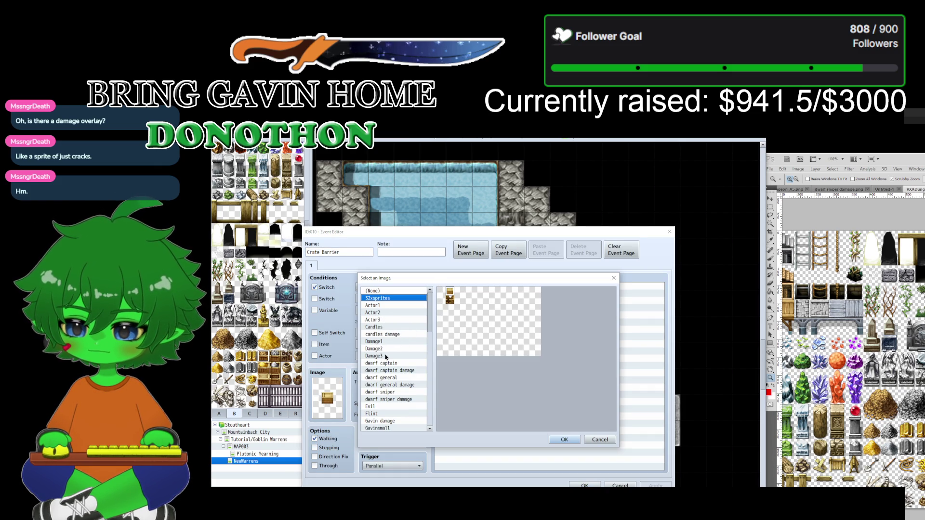
scroll(390, 410, down, 8)
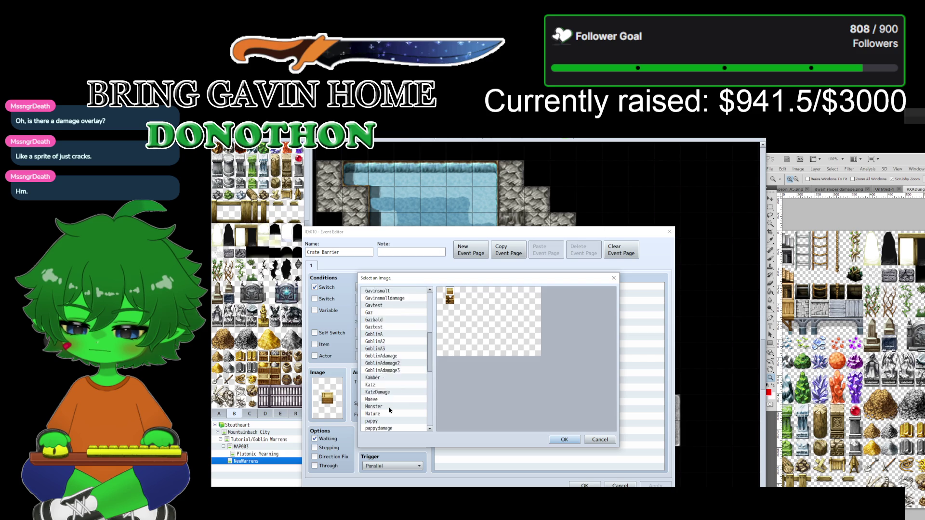
scroll(390, 410, down, 2)
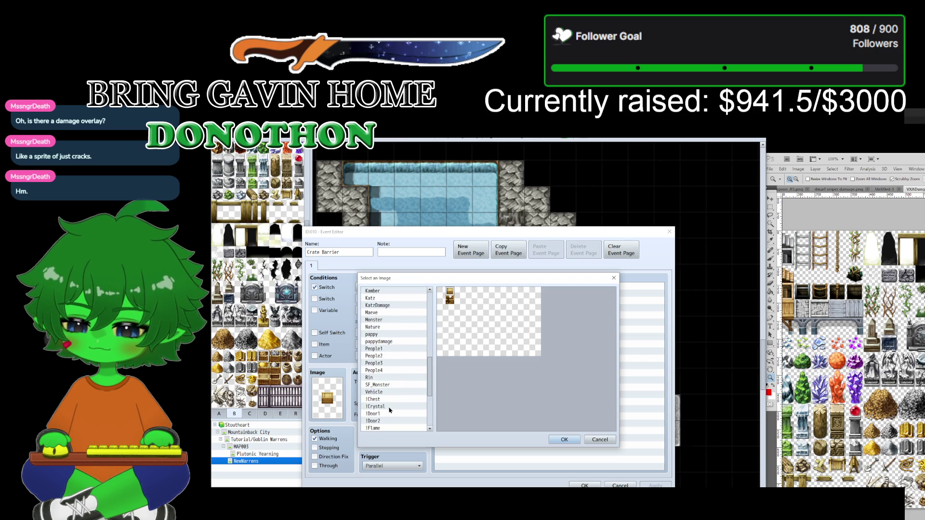
click(396, 399)
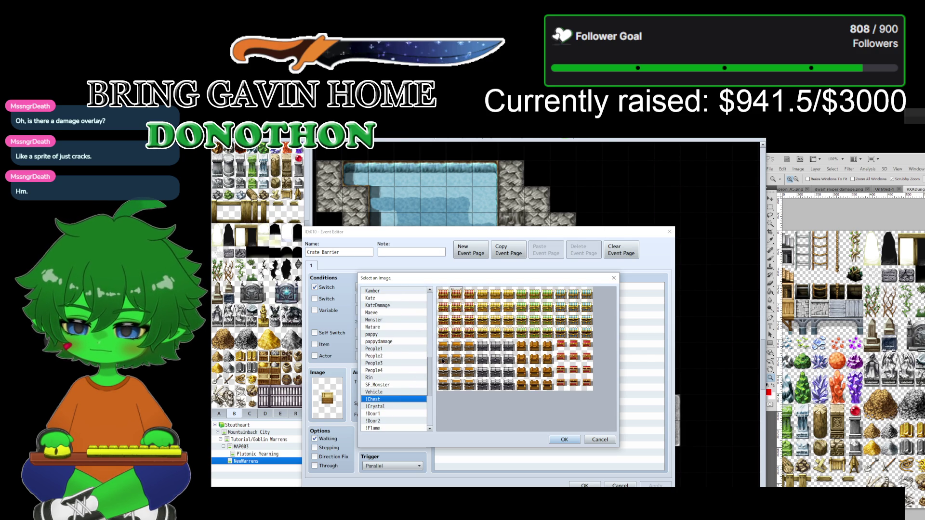
click(388, 407)
click(390, 413)
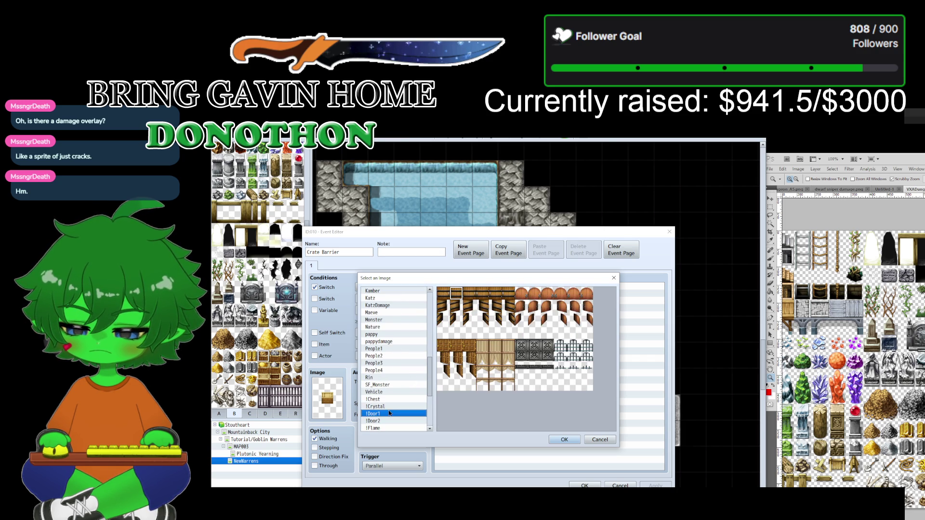
click(389, 422)
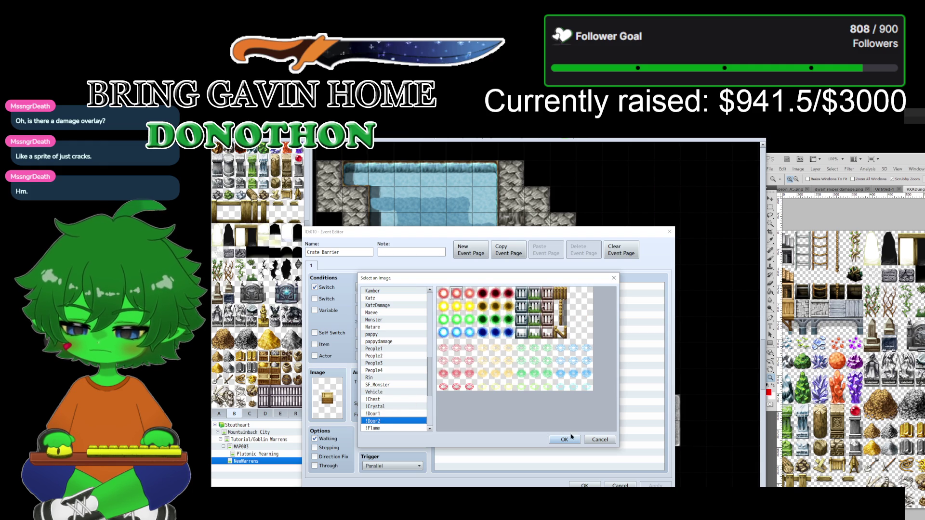
click(600, 440)
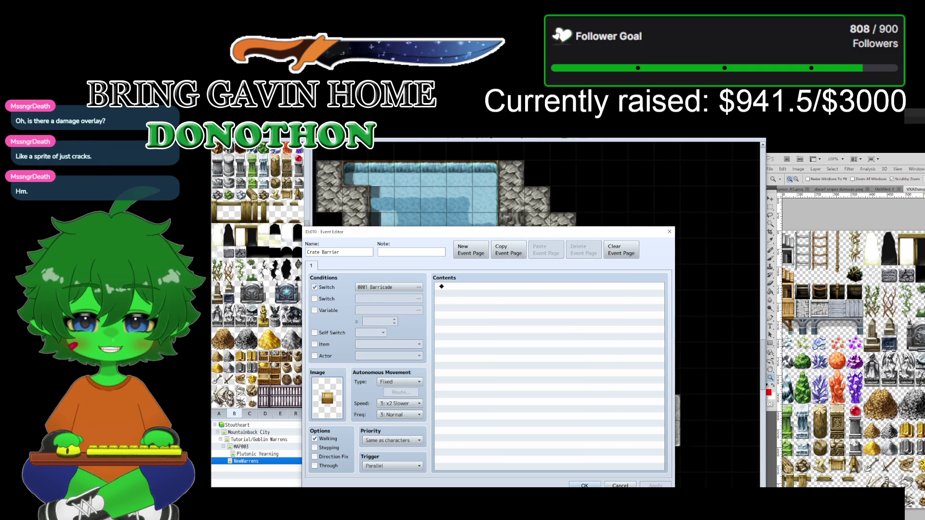
key(alt+Tab)
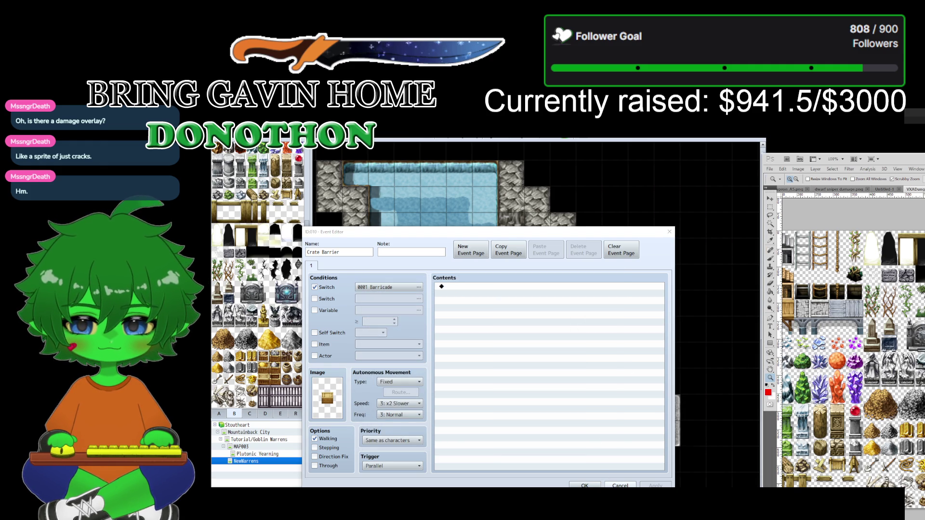
click(621, 486)
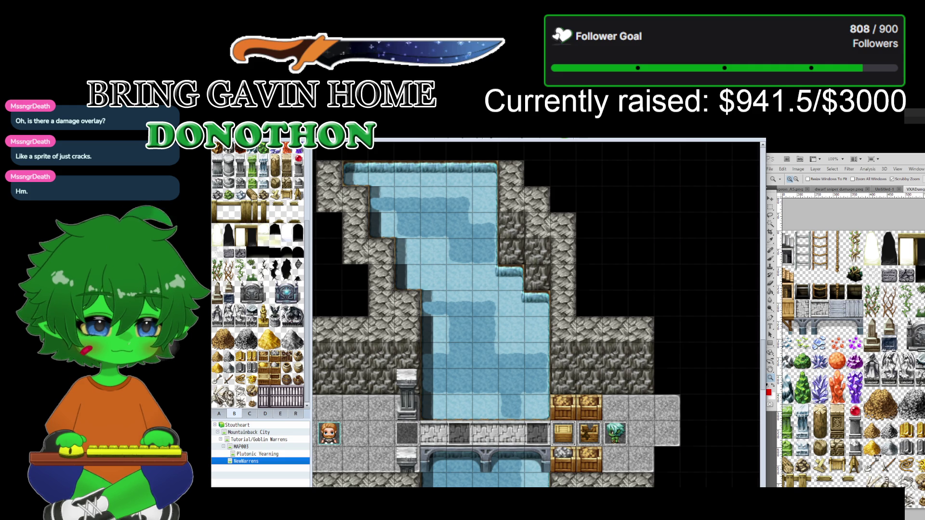
Step: In Aseprite, close the duplicate Dungeon_B.png tab and open VXADungeon_B.png
key(alt+Tab)
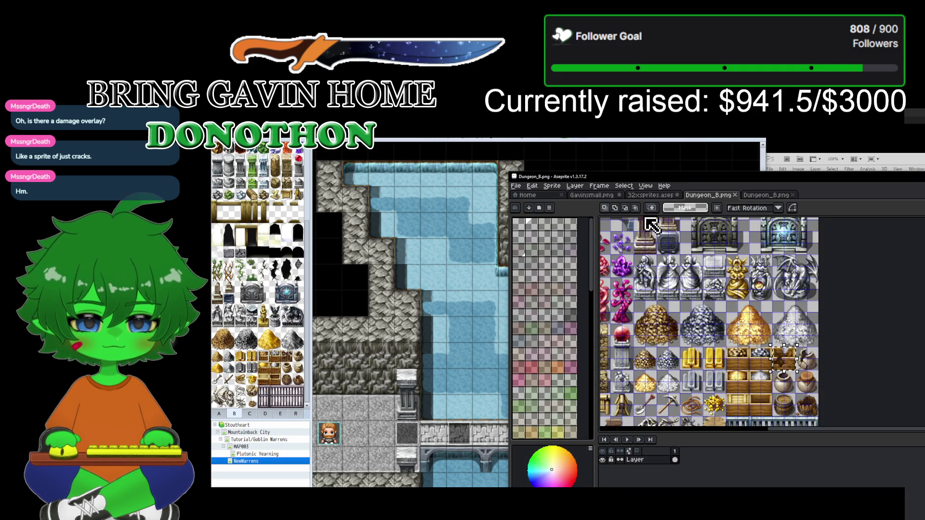
click(760, 195)
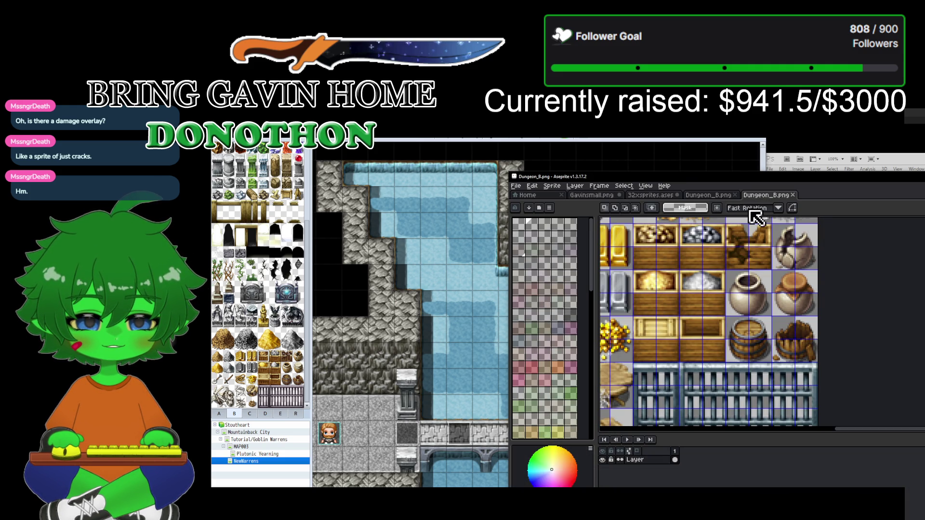
click(794, 196)
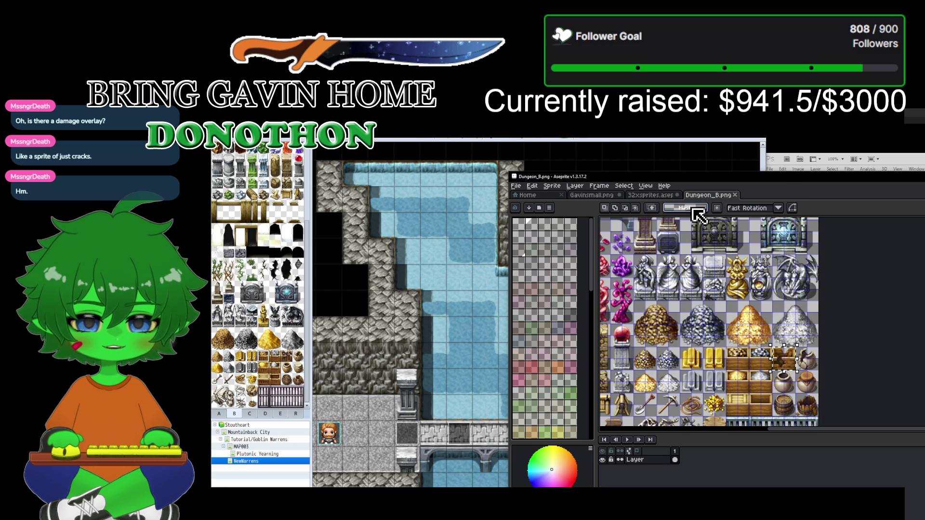
click(523, 187)
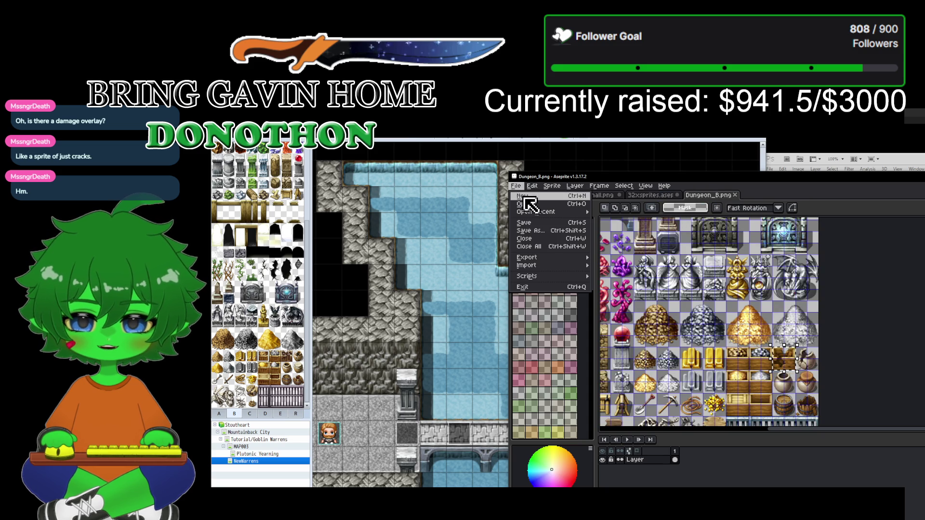
click(529, 205)
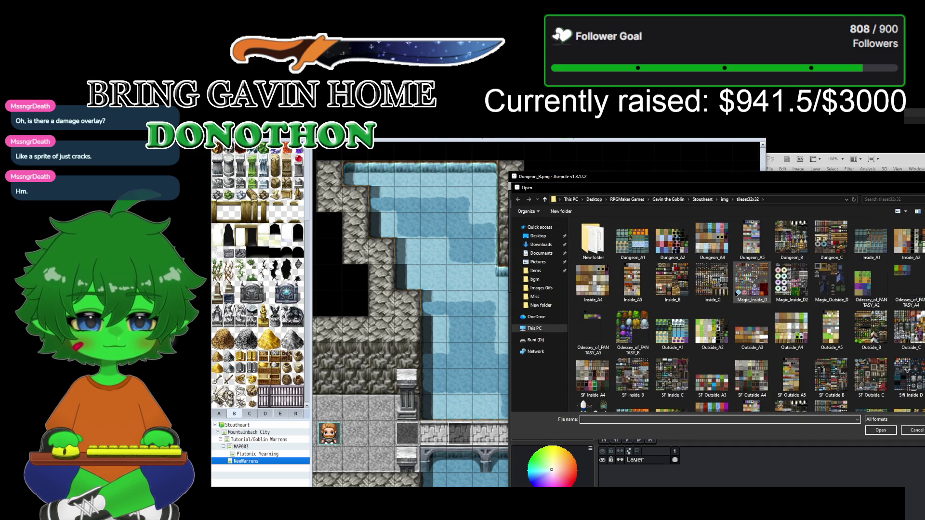
scroll(754, 313, down, 3)
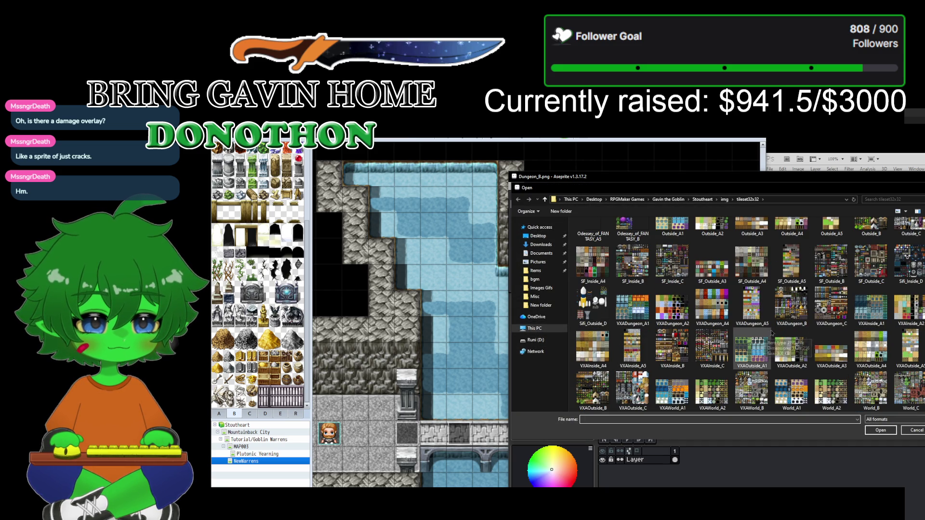
double_click(795, 306)
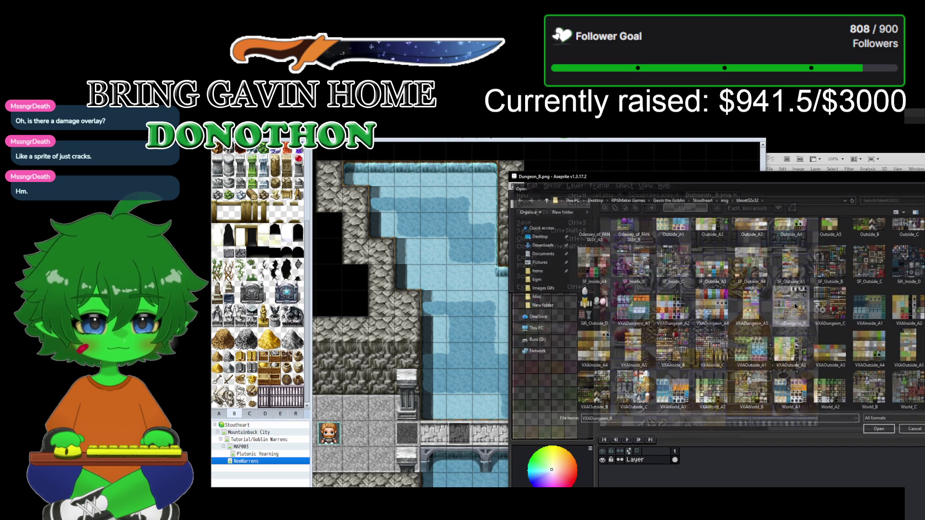
Step: Select the open-crate tile in the VXADungeon_B tileset and copy it
drag(848, 381, 719, 291)
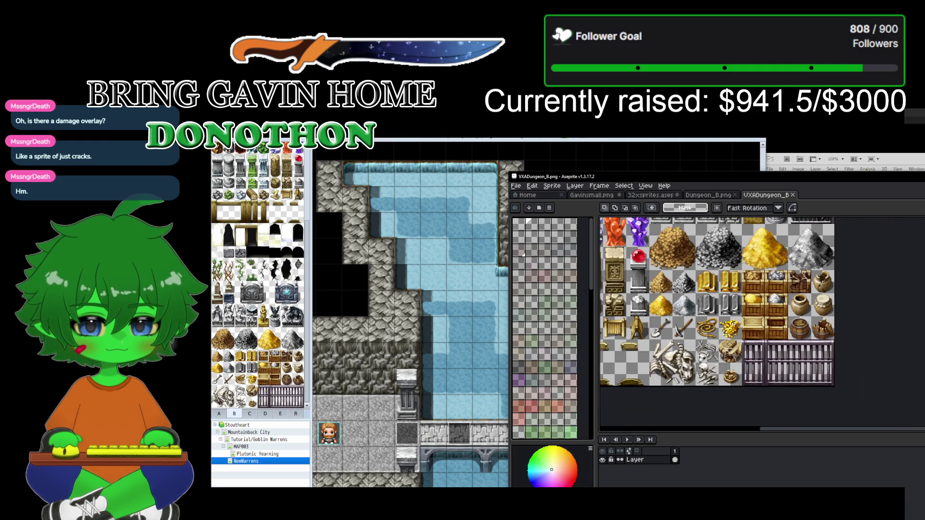
scroll(733, 324, up, 2)
drag(750, 310, 796, 356)
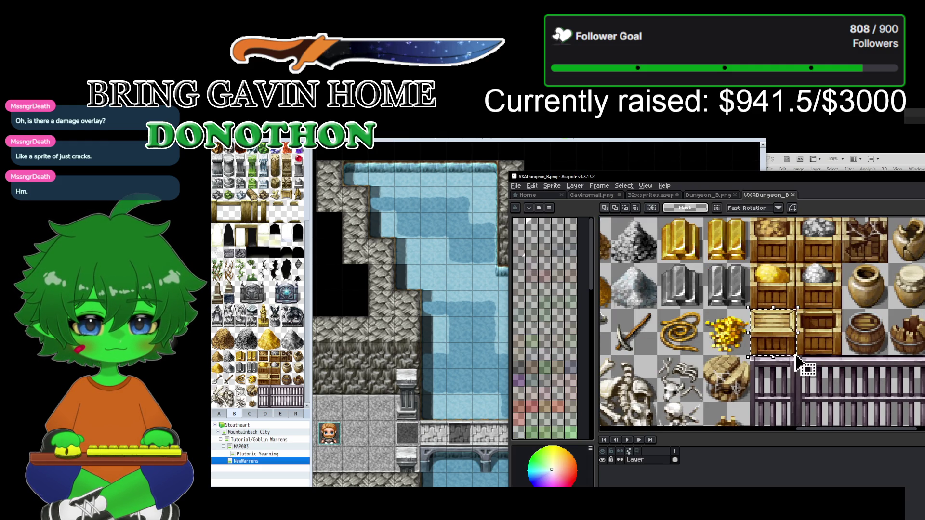
click(531, 186)
click(547, 231)
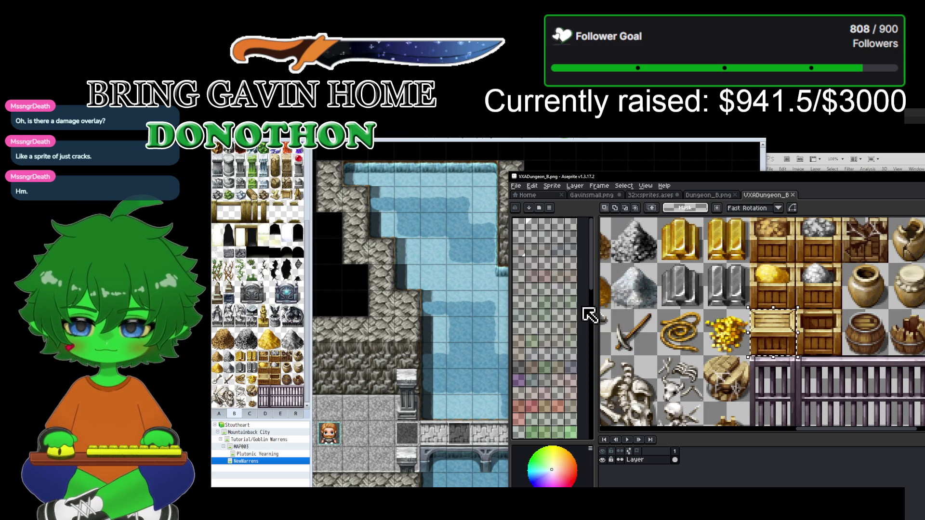
click(642, 196)
Step: Paste the copied crate into the 32xsprites sheet at the top-left corner, 0,0
click(532, 186)
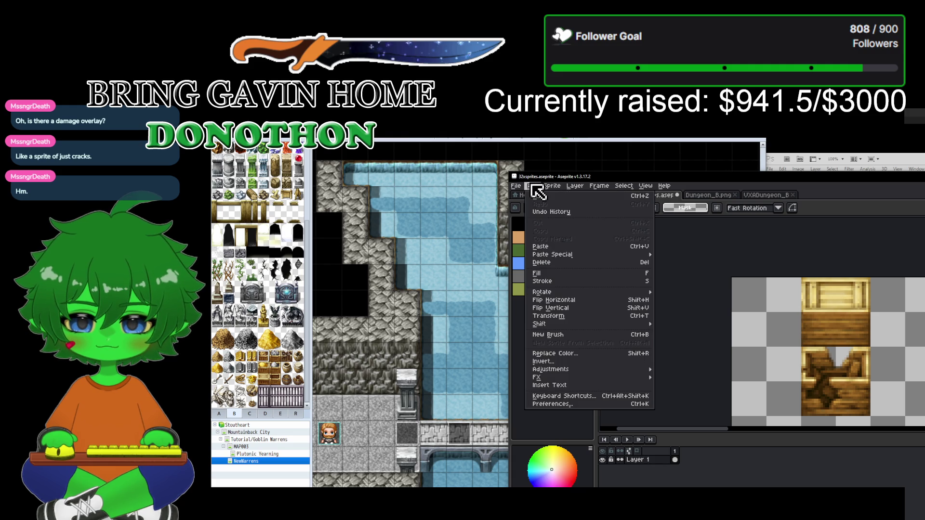
click(534, 251)
mouse_move(784, 340)
mouse_down()
mouse_move(764, 324)
mouse_move(773, 334)
mouse_up()
click(648, 322)
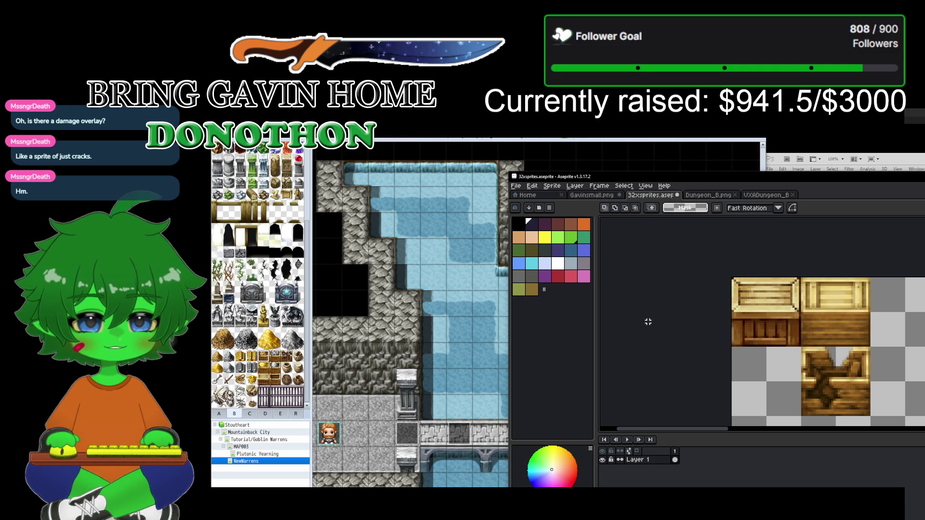
Step: Export the sheet as a PNG, overwriting the existing 32xsprites.png
click(515, 186)
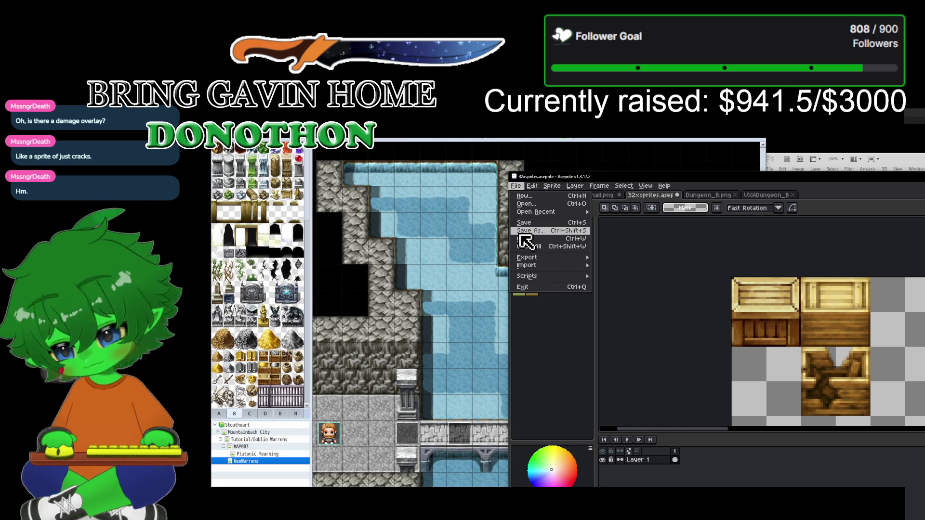
mouse_move(534, 258)
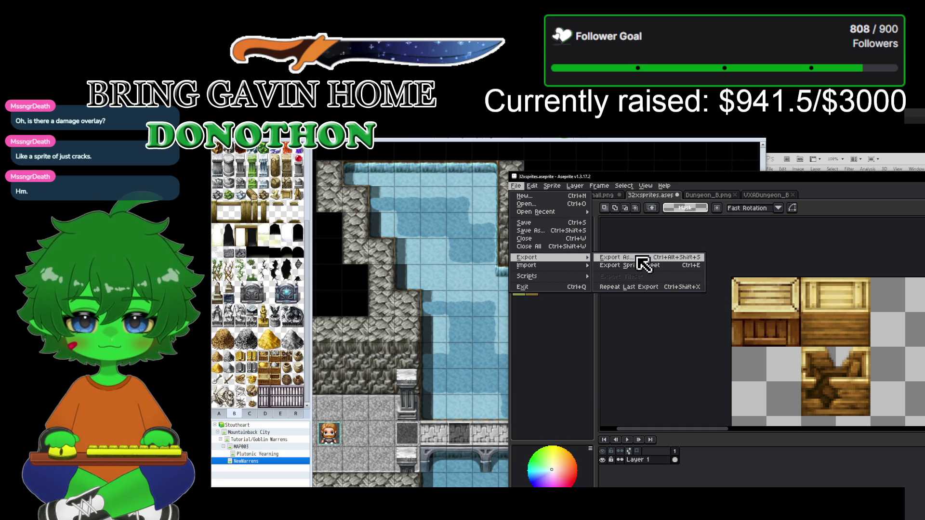
click(665, 259)
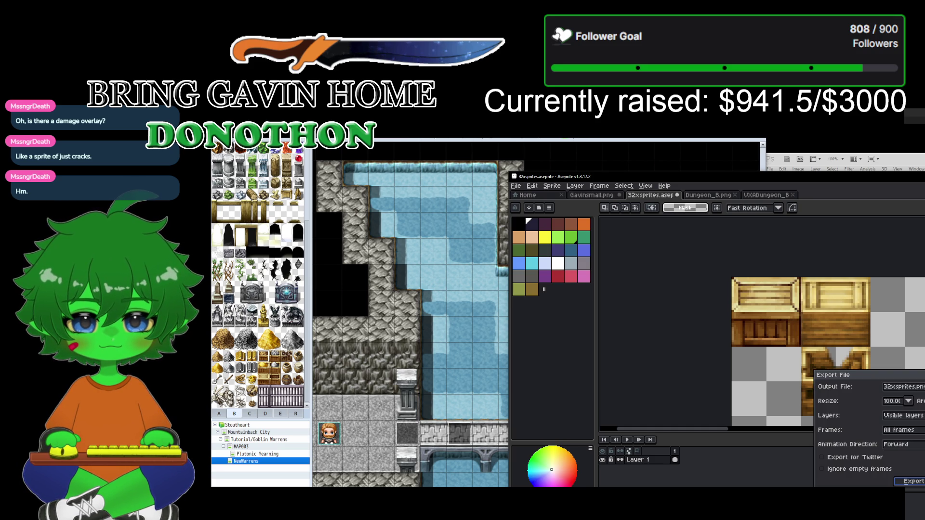
click(913, 481)
click(737, 387)
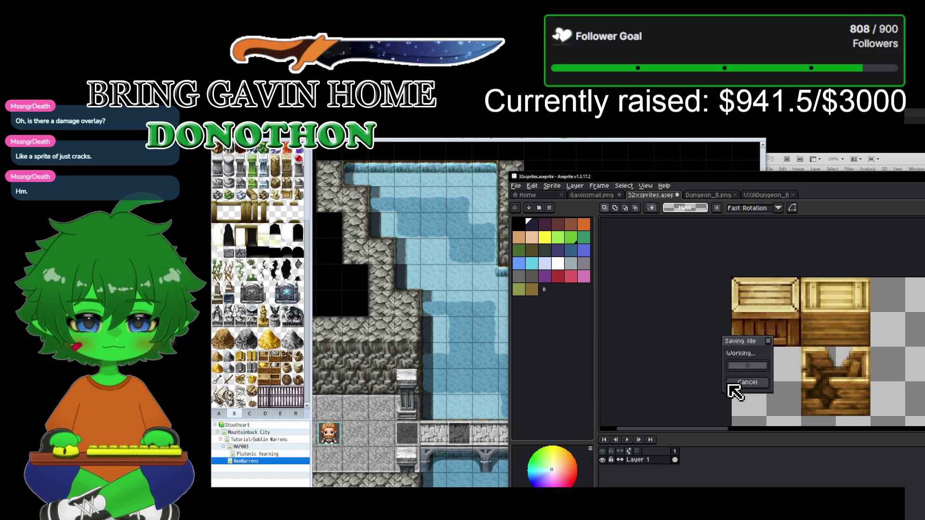
key(alt+Tab)
double_click(597, 433)
double_click(320, 402)
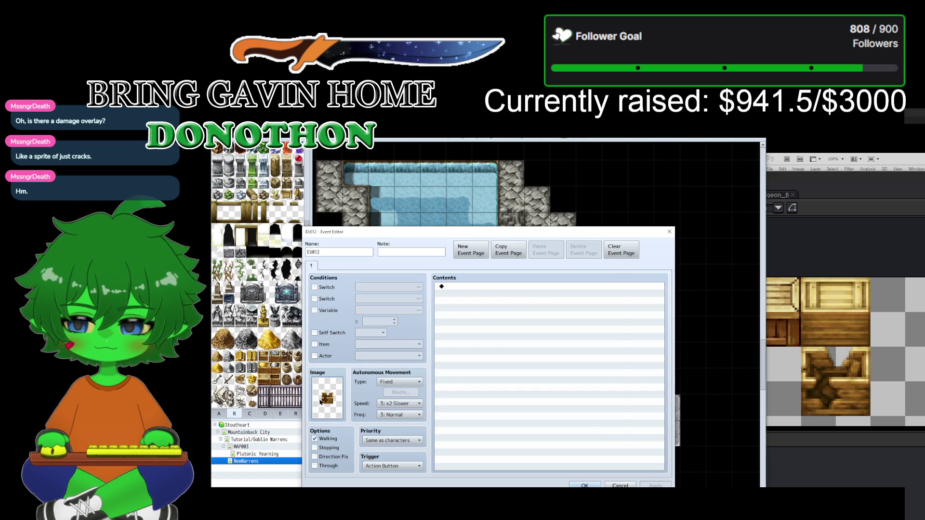
click(600, 439)
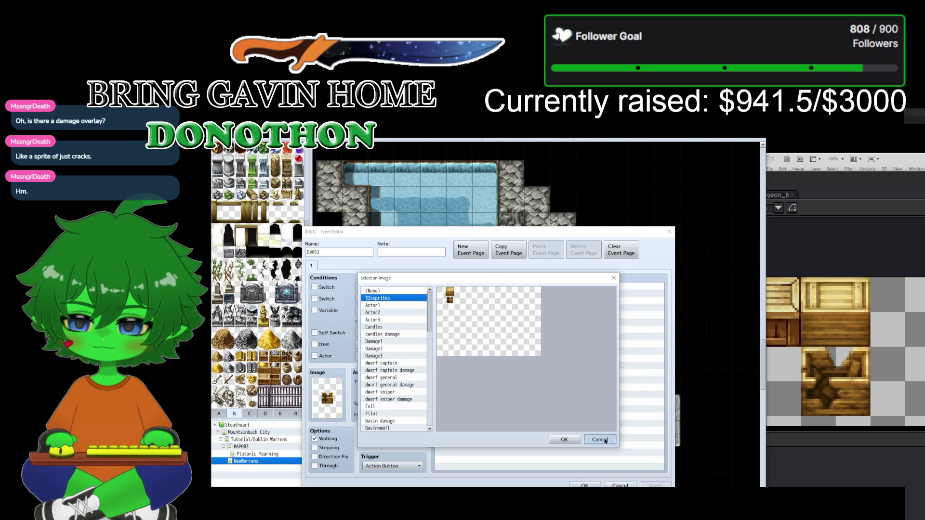
click(621, 485)
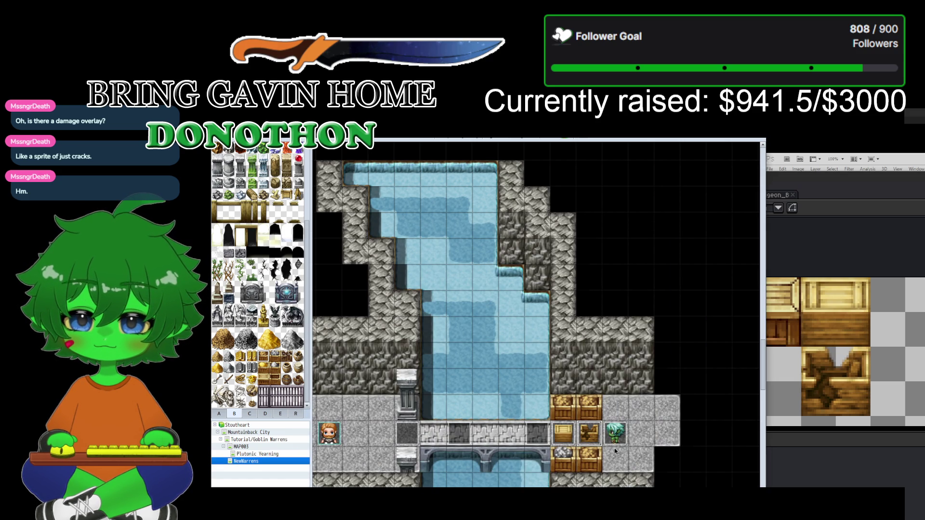
double_click(588, 440)
double_click(326, 397)
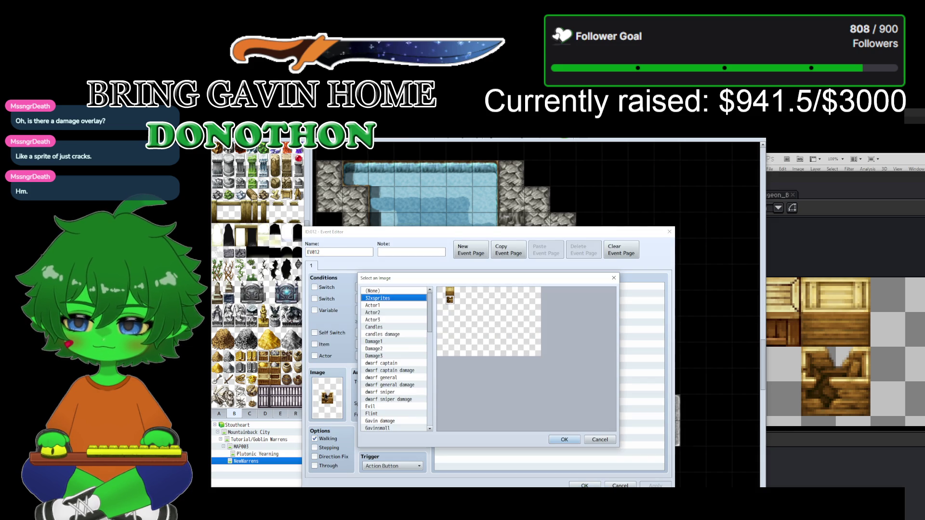
click(600, 439)
click(620, 485)
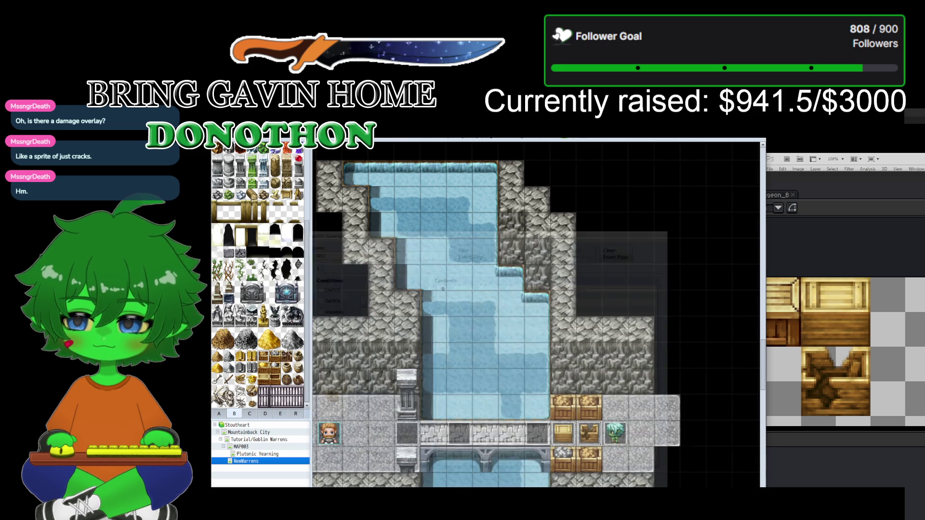
click(878, 211)
Step: Re-export the sprite sheet from Aseprite, overwriting 32xsprites.png in the characters folder
click(515, 186)
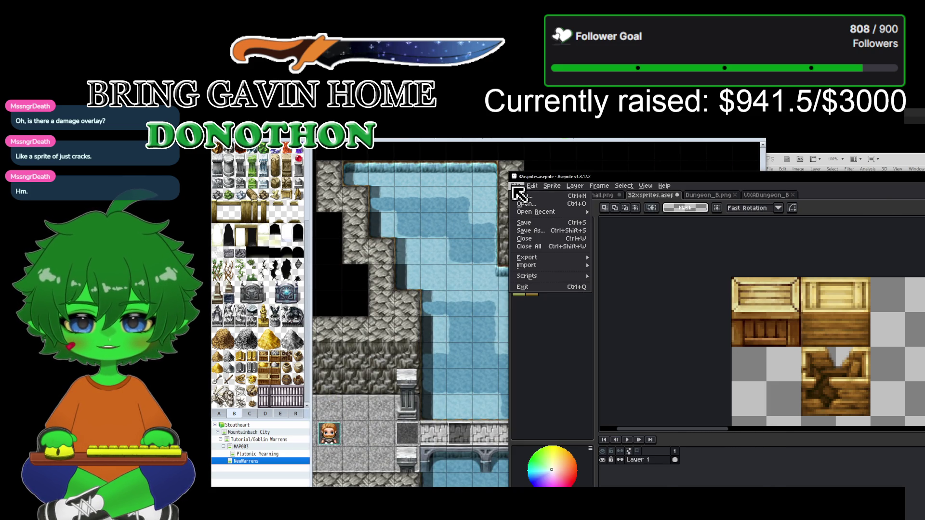
mouse_move(525, 258)
click(613, 260)
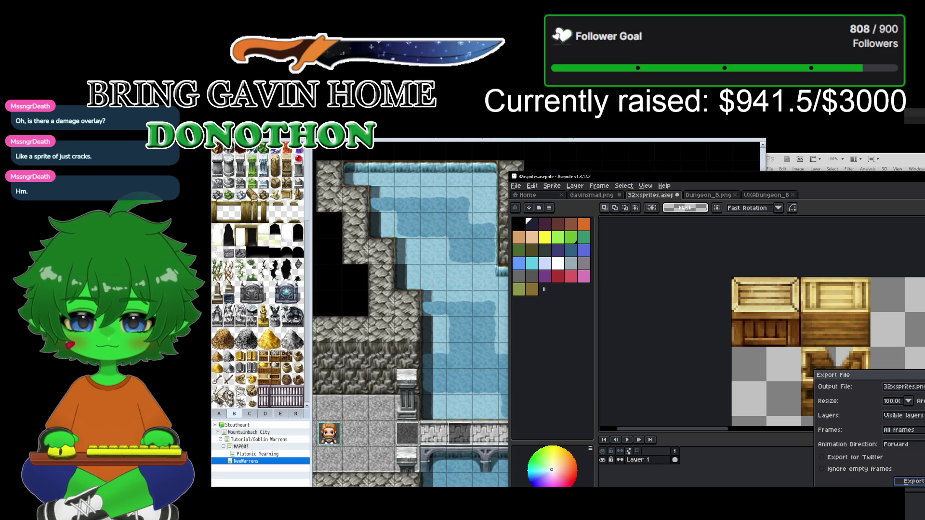
click(918, 483)
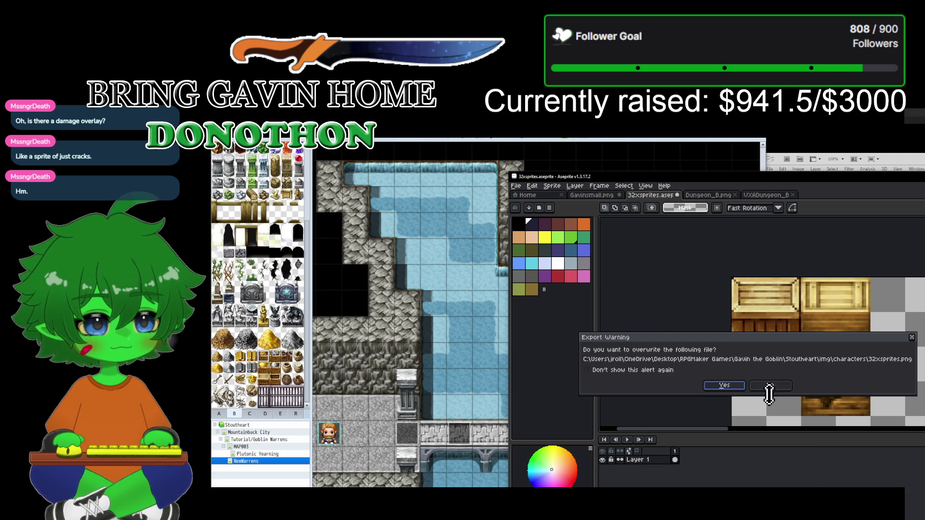
click(724, 386)
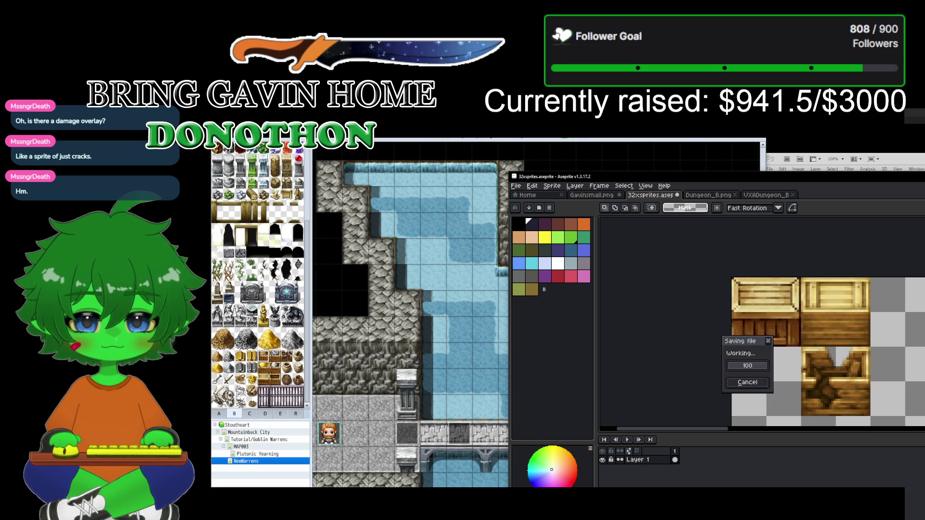
click(355, 407)
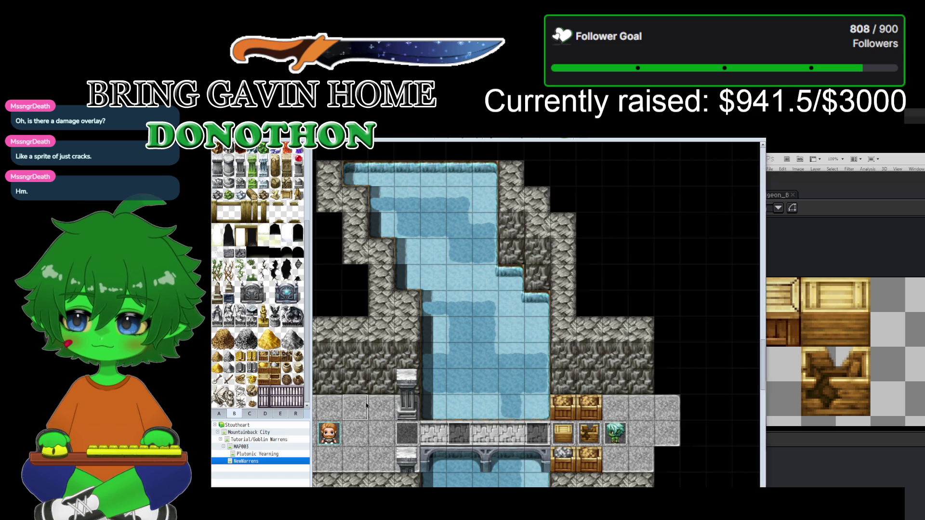
Step: Open the crate event and browse the character sheets, including 32xsprites, without changing its image
double_click(596, 435)
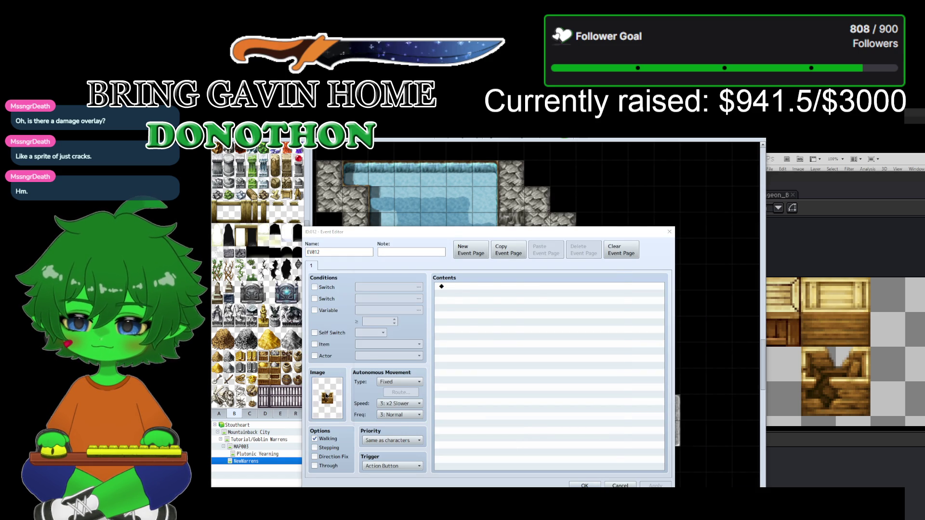
double_click(326, 396)
click(384, 309)
click(385, 348)
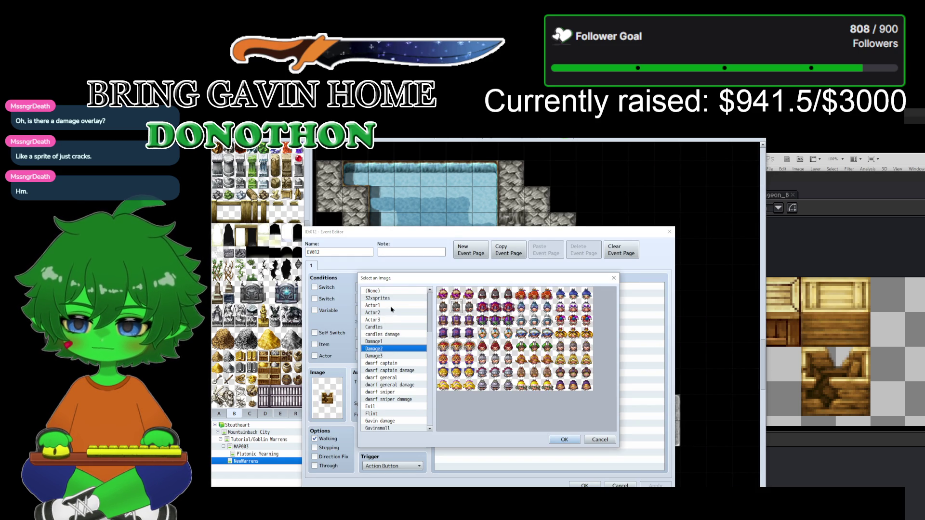
click(395, 298)
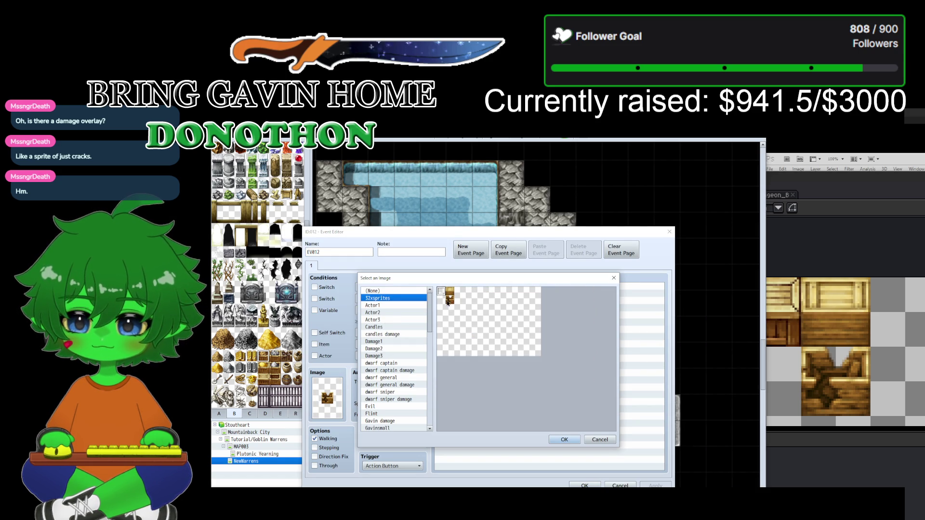
click(599, 440)
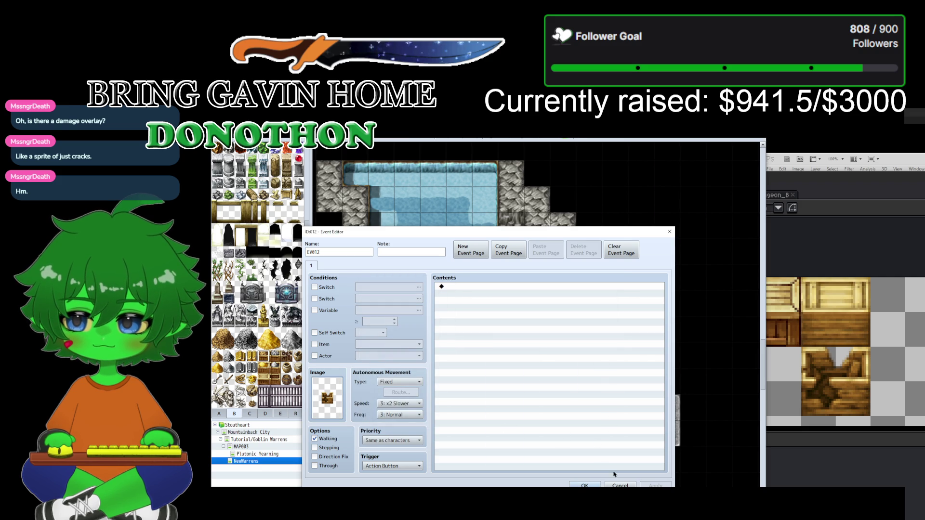
click(620, 485)
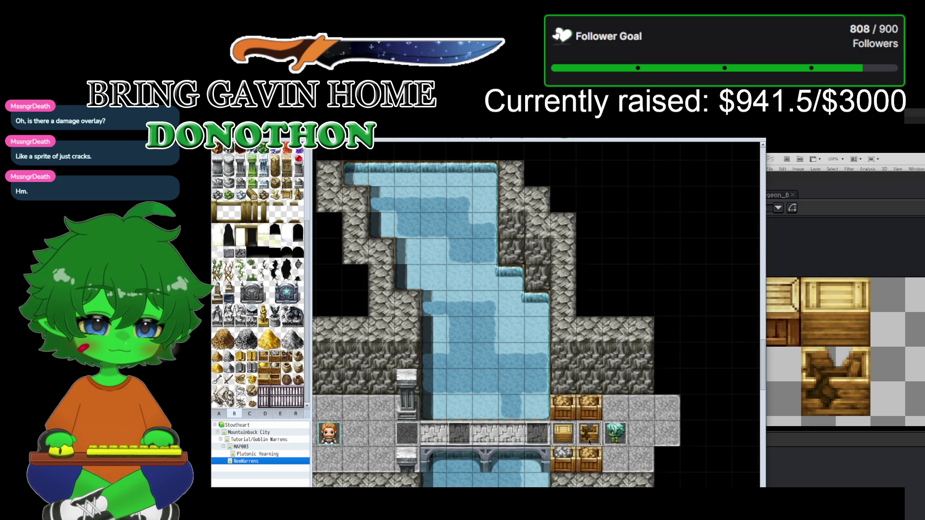
Step: Reopen the crate event, check the 32xsprites sheet again, and close the editor unchanged
double_click(588, 441)
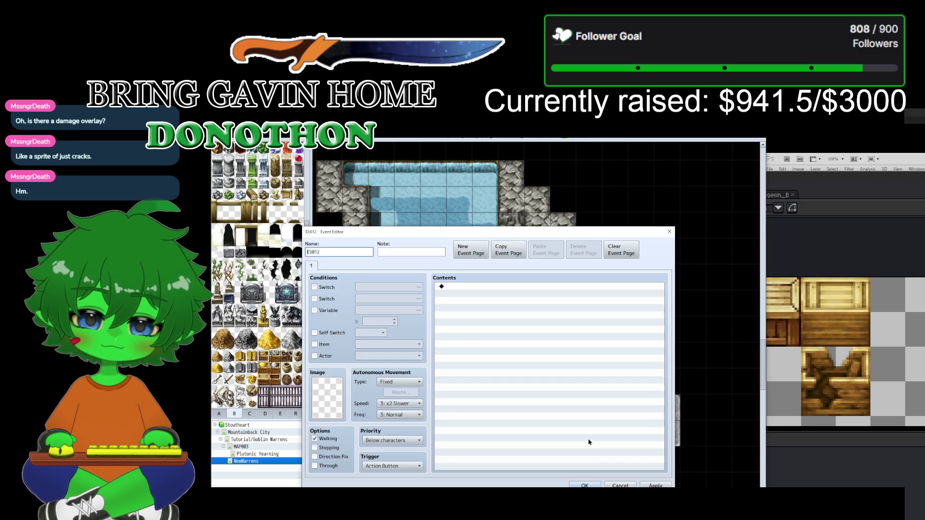
double_click(342, 386)
click(393, 299)
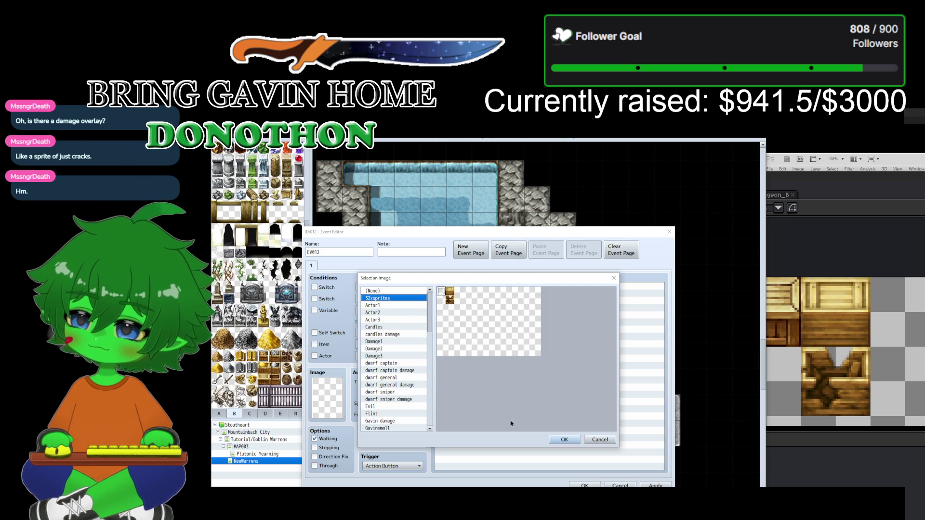
click(597, 440)
click(620, 485)
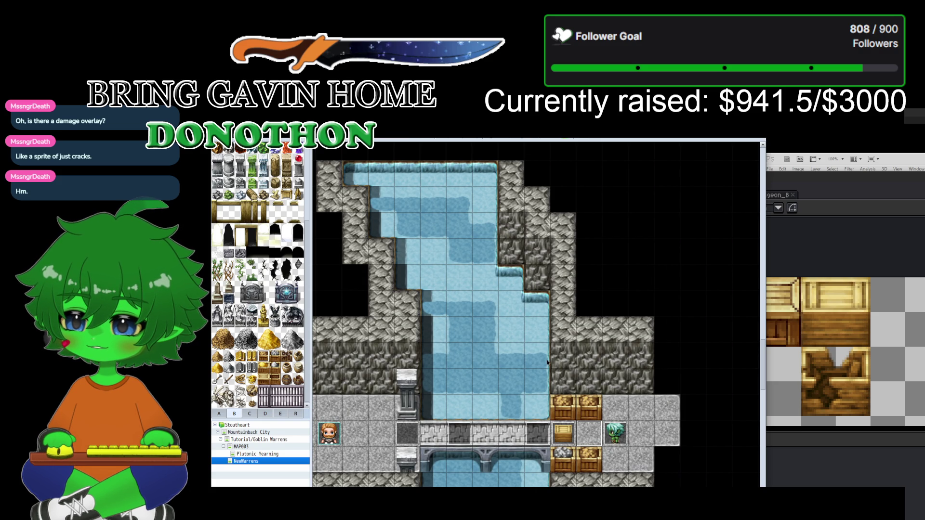
key(alt+Tab)
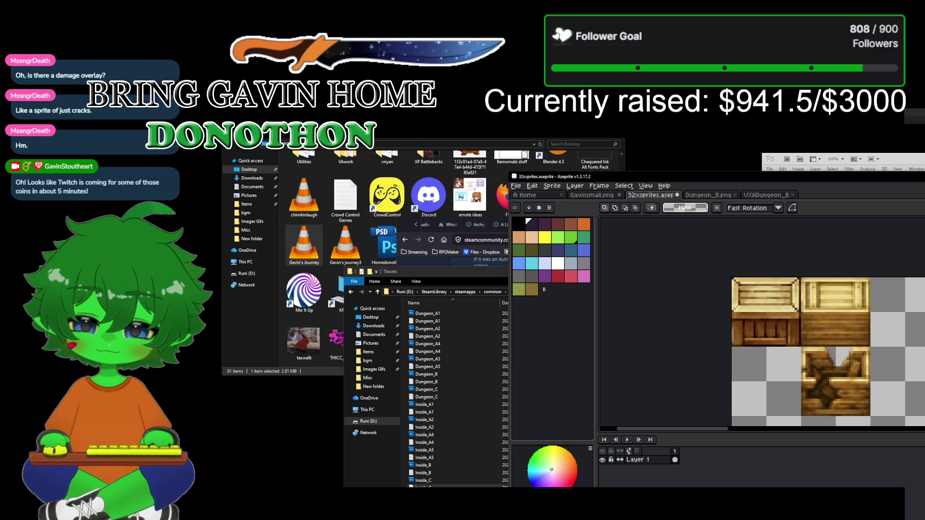
Step: Relaunch RPG Maker MV from the Steam library
key(alt+Tab)
click(483, 463)
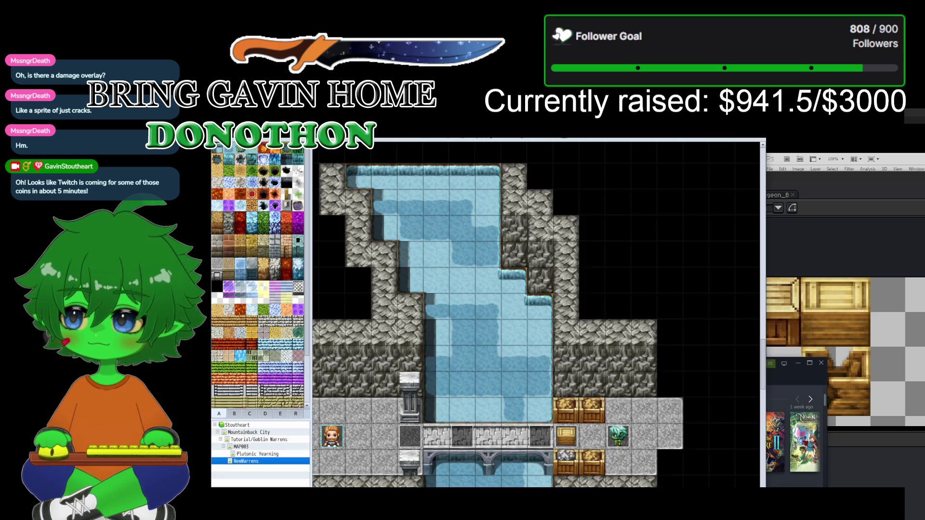
Step: Set the crate event's image to the 32xsprites crate cell and launch a playtest
double_click(584, 438)
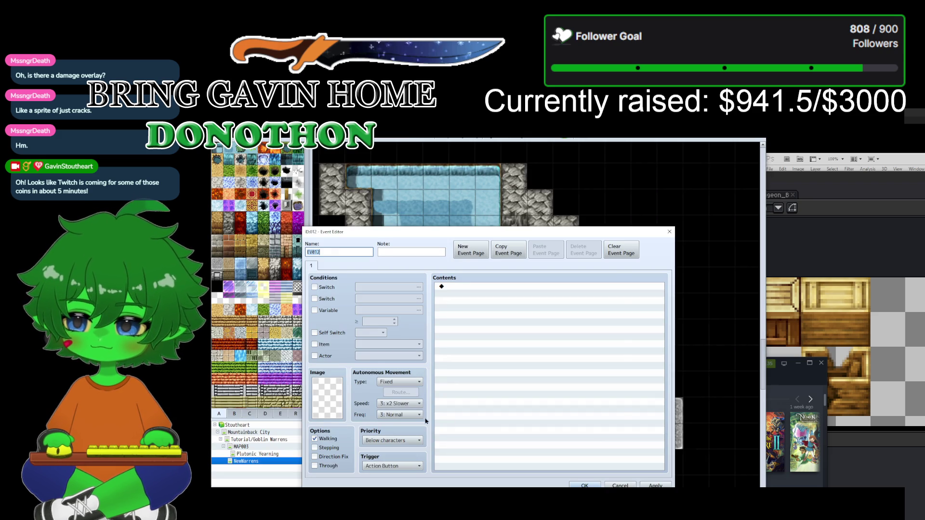
double_click(328, 397)
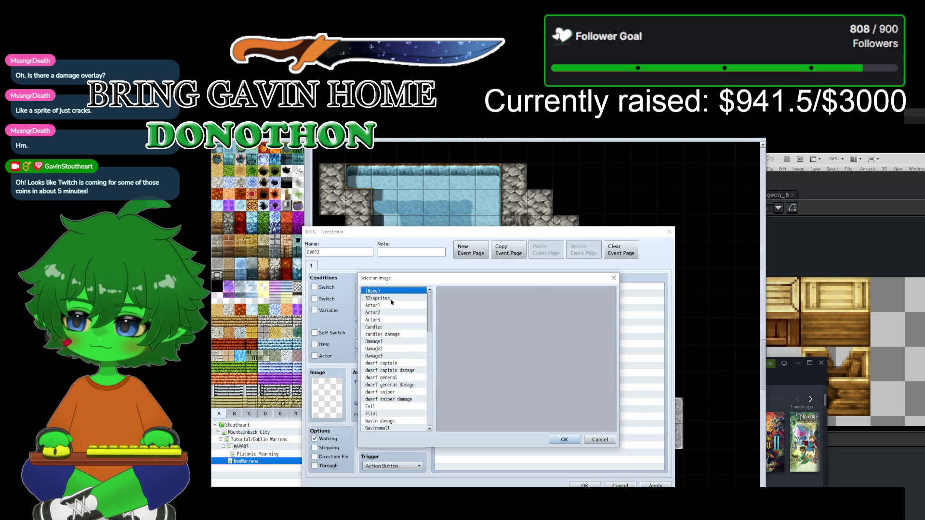
click(389, 299)
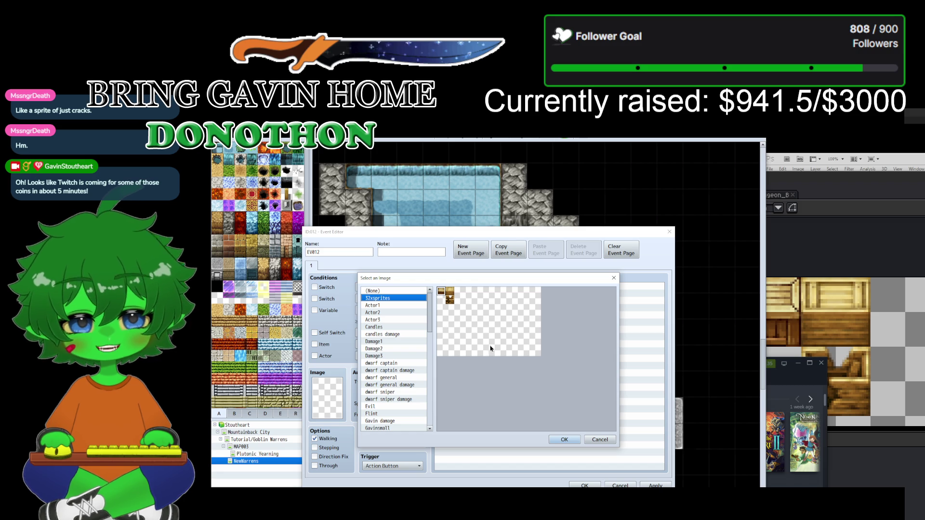
click(568, 440)
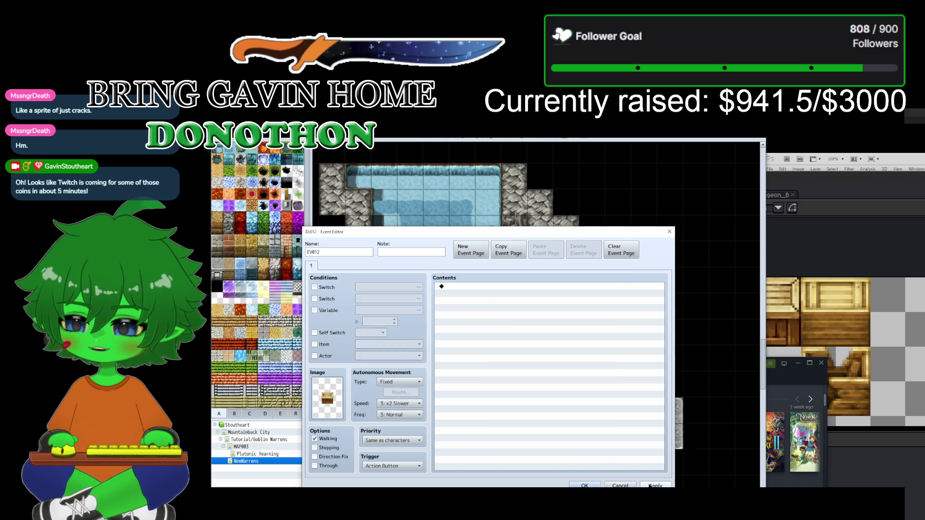
click(585, 485)
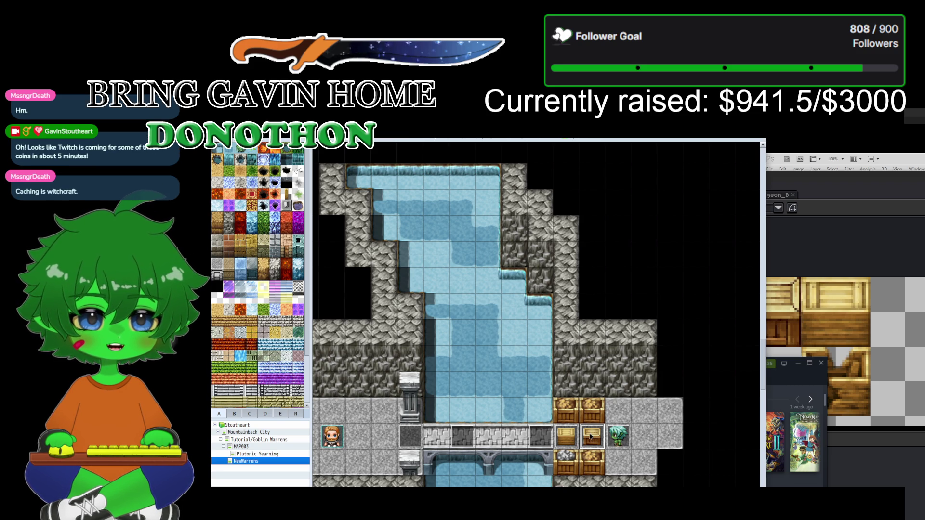
click(586, 138)
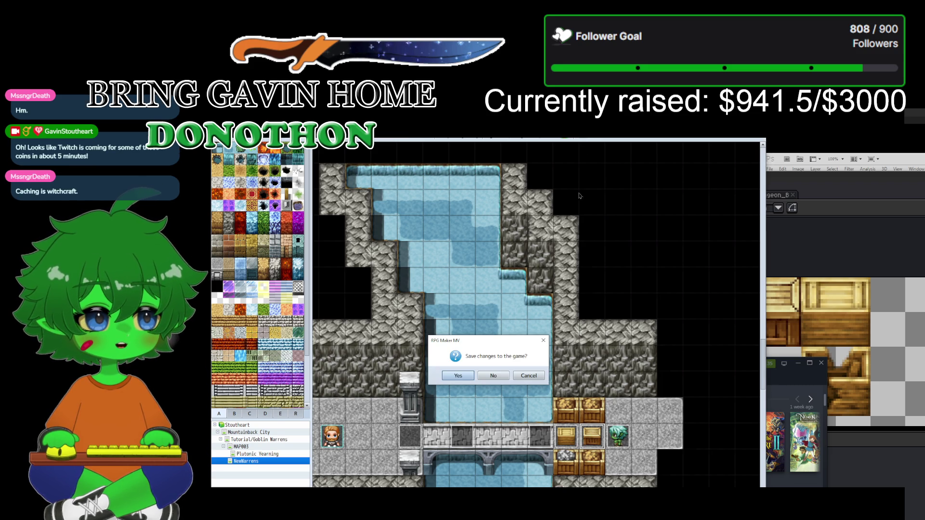
Step: Save the project, start a New Game playtest, walk the party right toward the crates, then close it
click(454, 378)
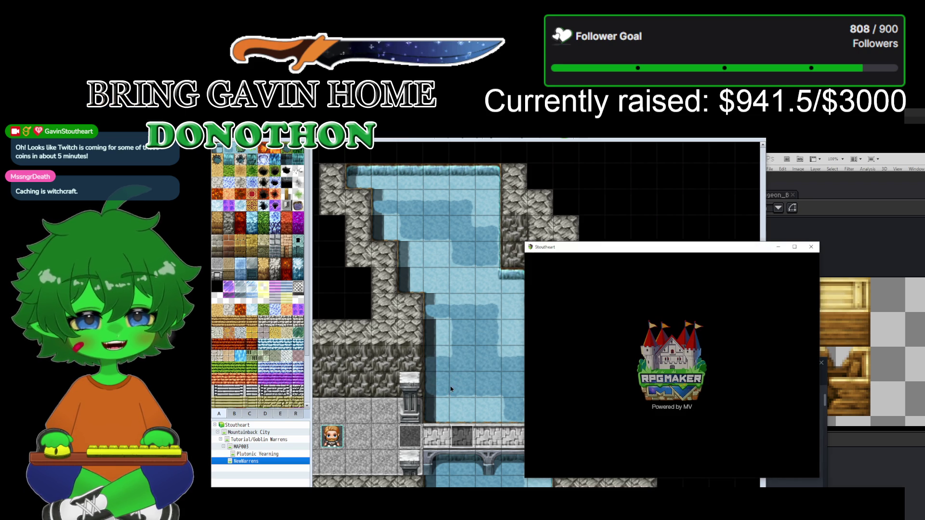
click(681, 409)
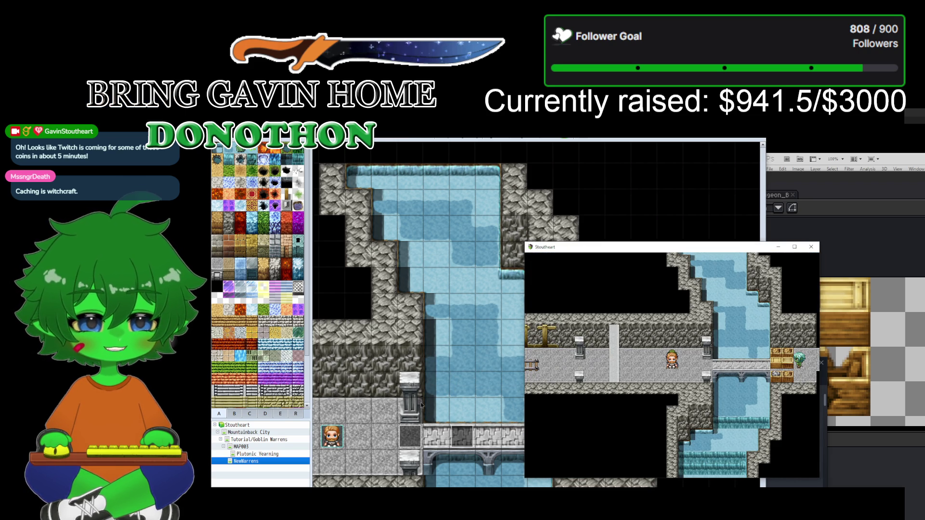
key(Right)
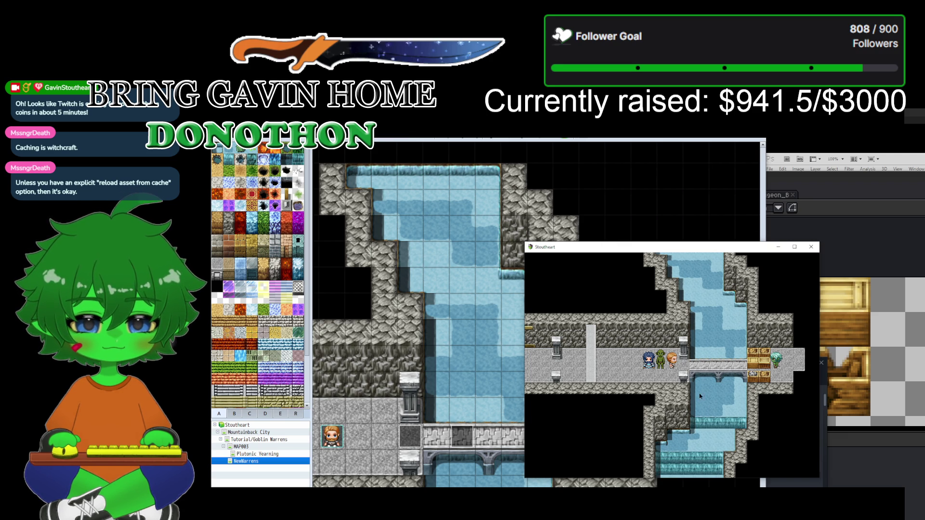
click(810, 246)
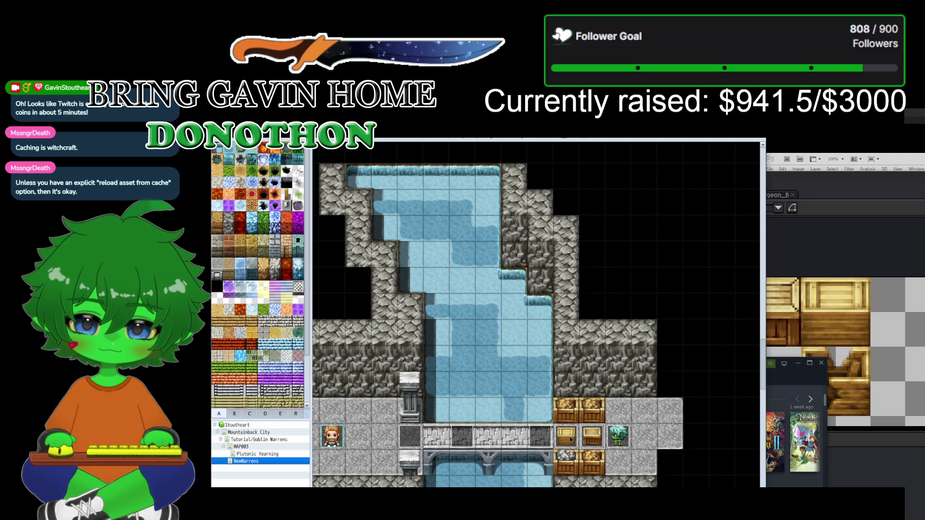
Step: Paint stone floor over the two top crate tiles at the bridge's east end
click(565, 414)
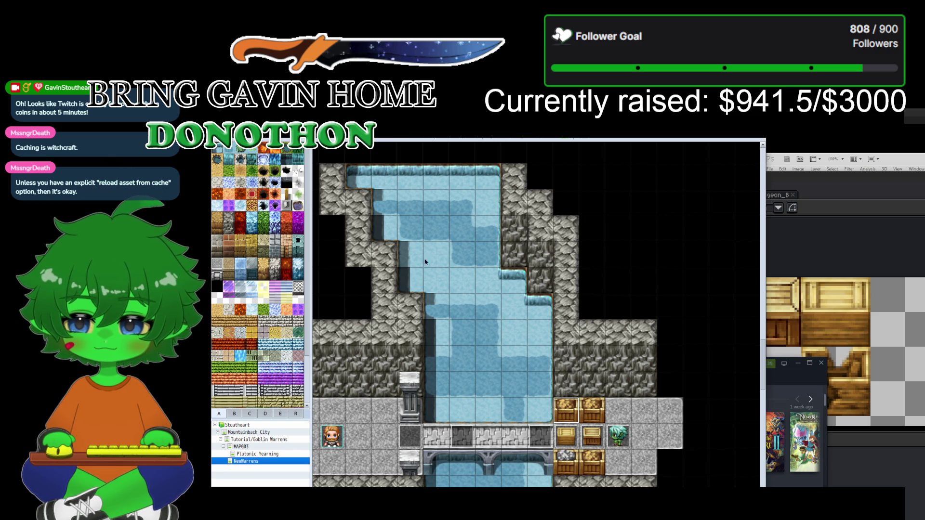
key(F5)
click(568, 414)
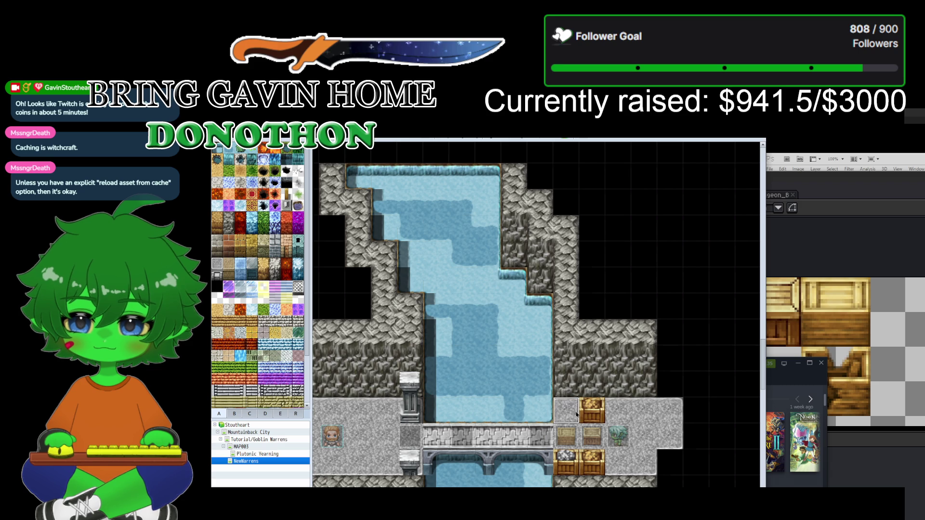
click(592, 410)
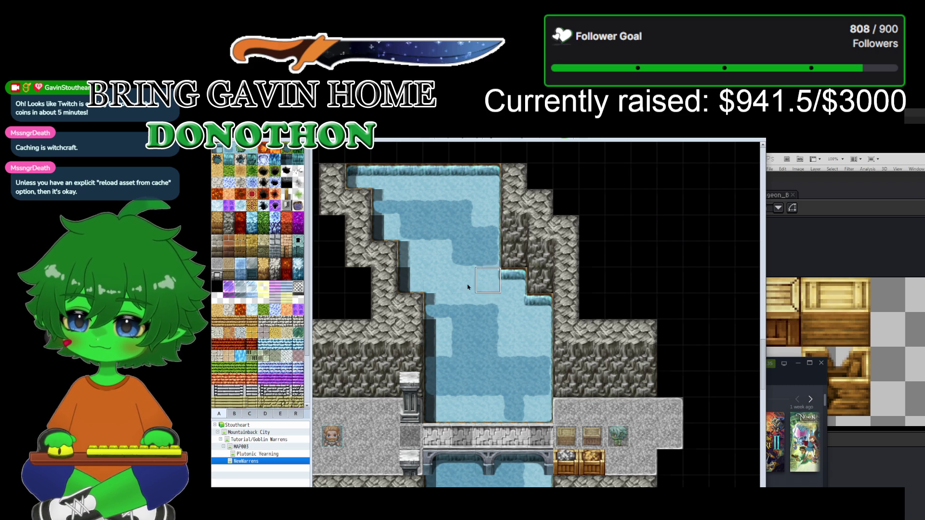
Step: Create a new event above the crate stack using the 32xsprites crate image
key(F6)
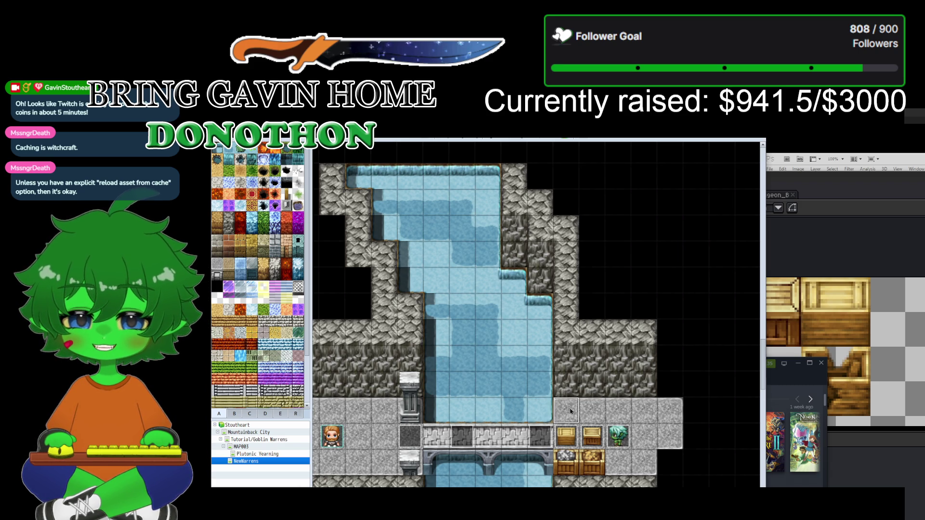
double_click(578, 411)
double_click(321, 409)
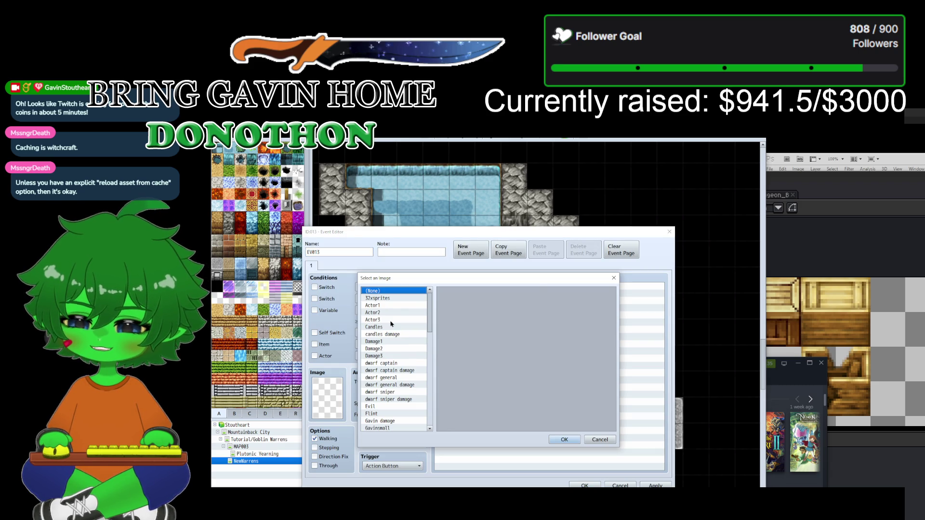
click(395, 298)
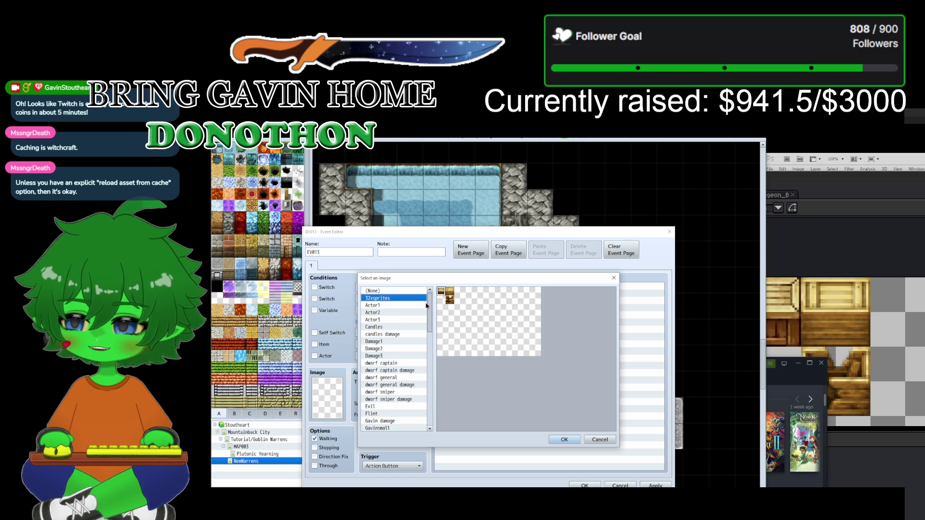
click(450, 294)
click(562, 439)
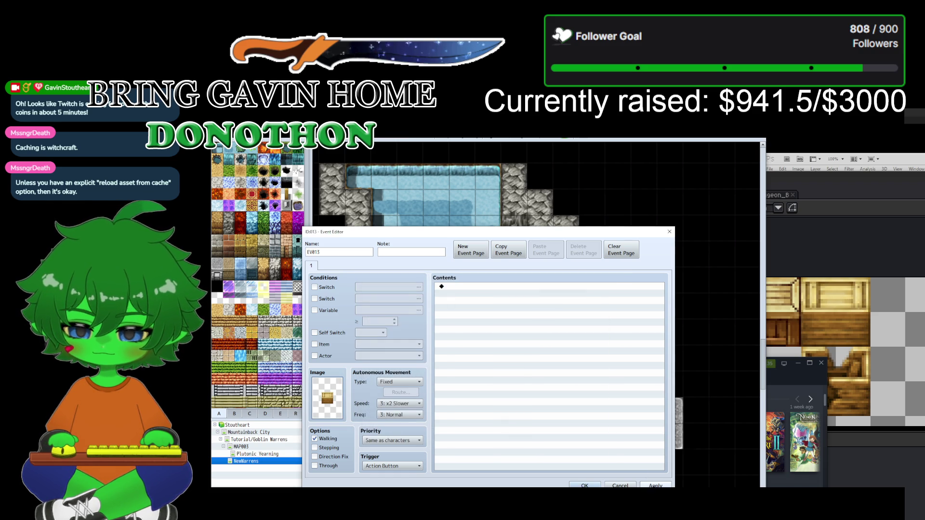
click(585, 485)
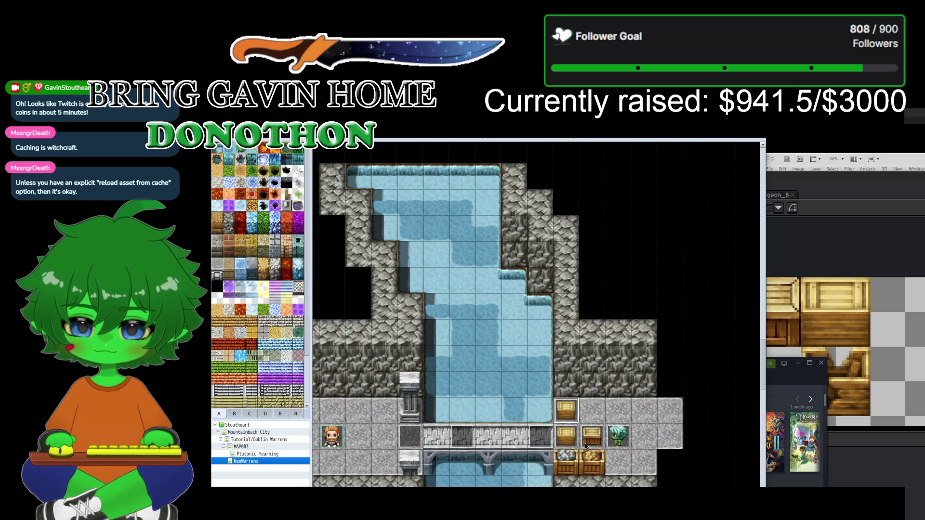
Step: Copy the crate event and paint stone floor over the two lower crate tiles
right_click(563, 408)
click(580, 436)
click(565, 466)
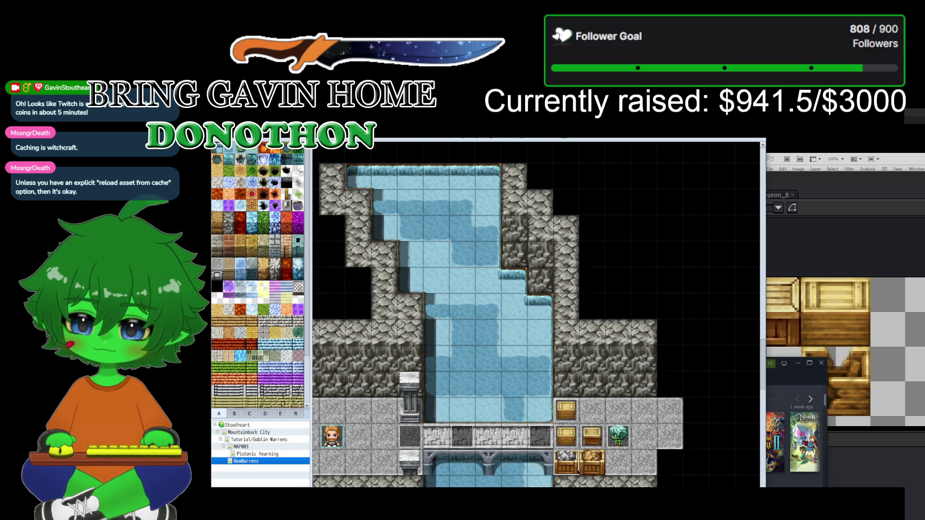
key(F5)
drag(592, 463, 567, 468)
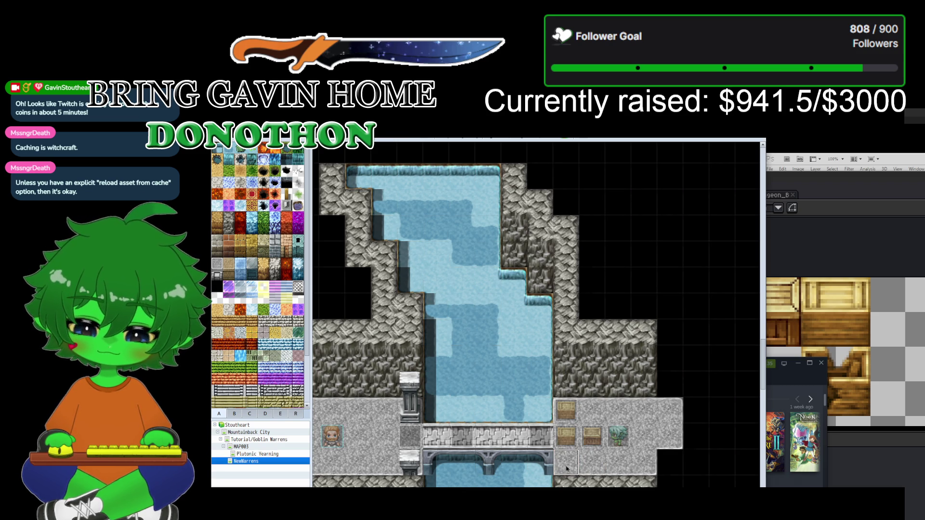
Step: Paste crate events into both cleared cells and delete the extra crate event above
key(F6)
key(ctrl+v)
click(595, 466)
key(ctrl+v)
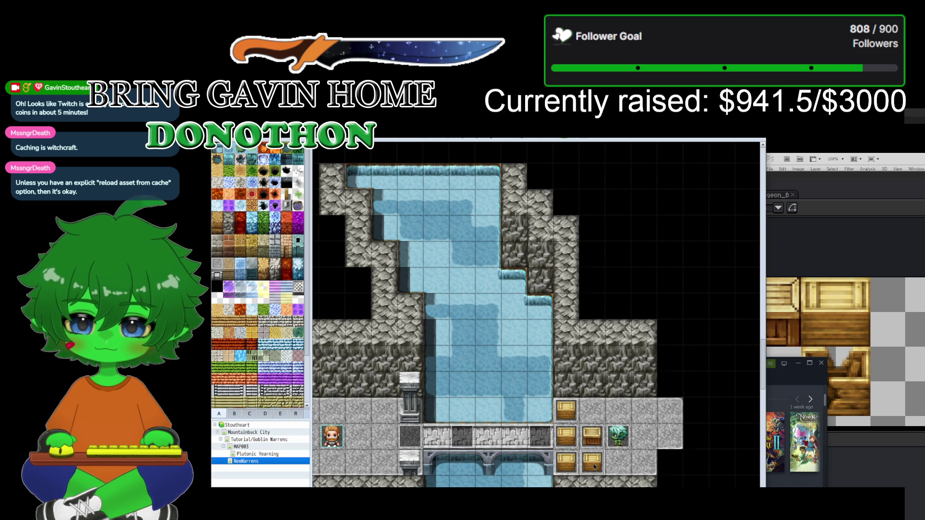
click(593, 435)
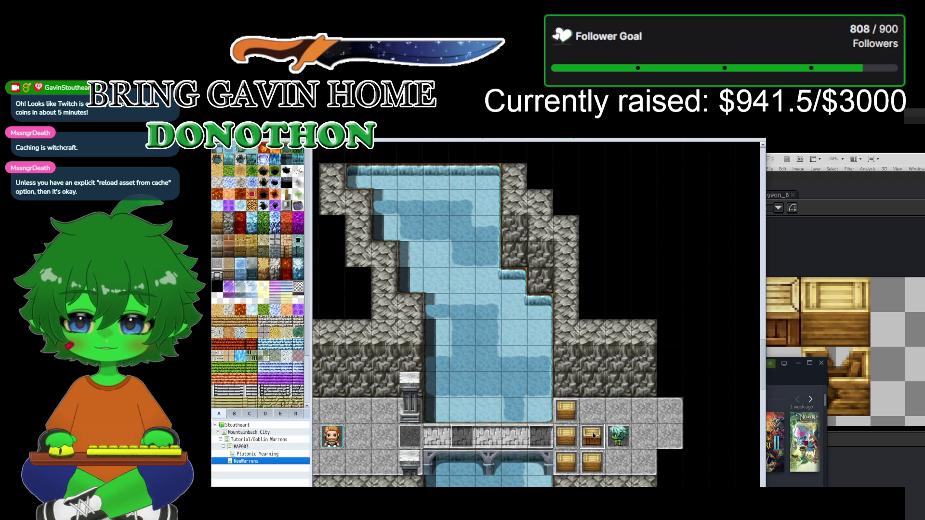
right_click(594, 435)
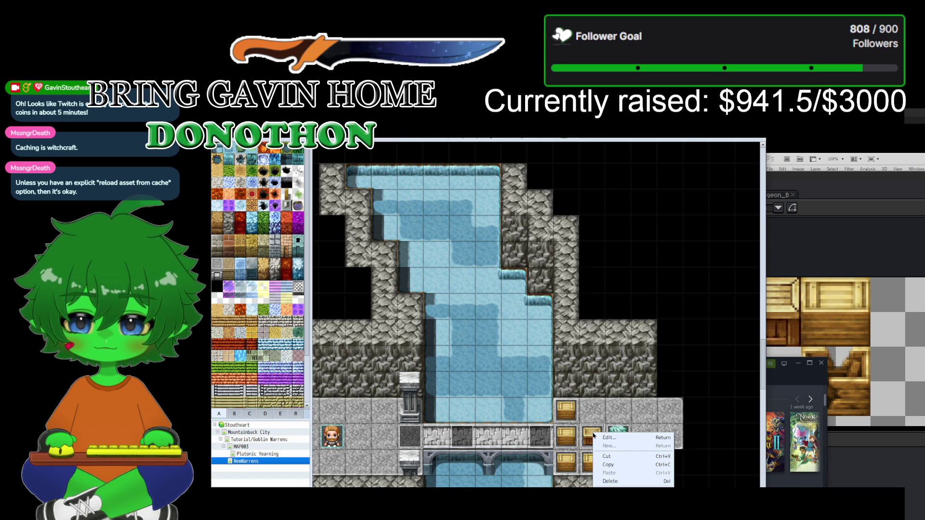
click(608, 480)
Step: Give the two lower crate events the 32xsprites crate image, then start a playtest
click(591, 460)
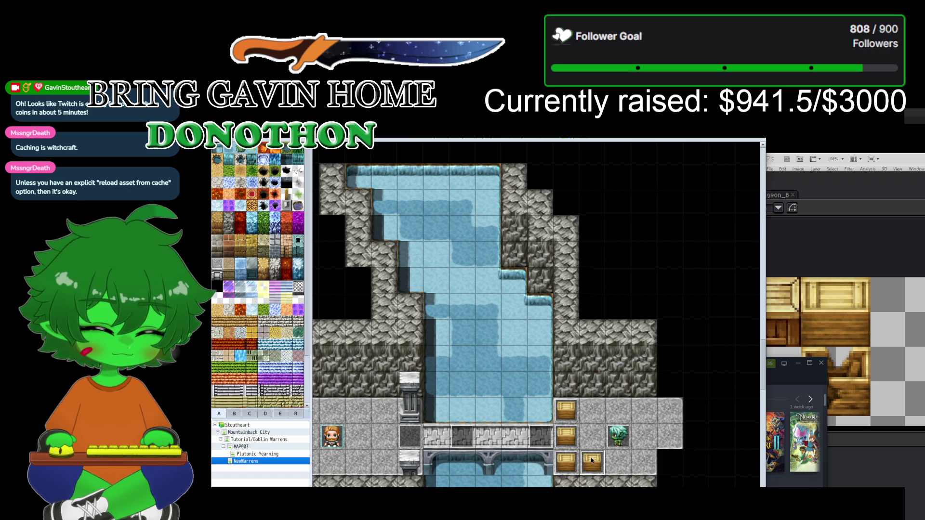
double_click(592, 460)
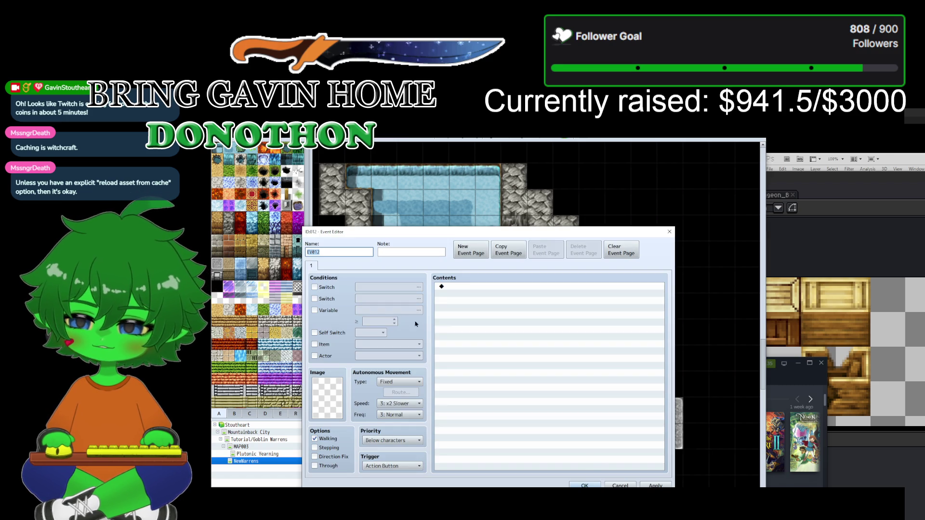
double_click(326, 398)
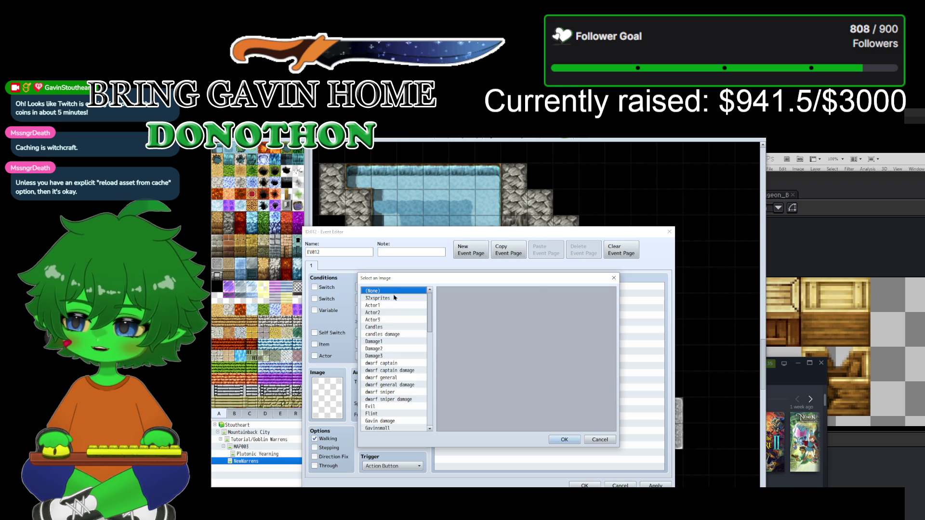
click(391, 299)
click(439, 292)
click(564, 439)
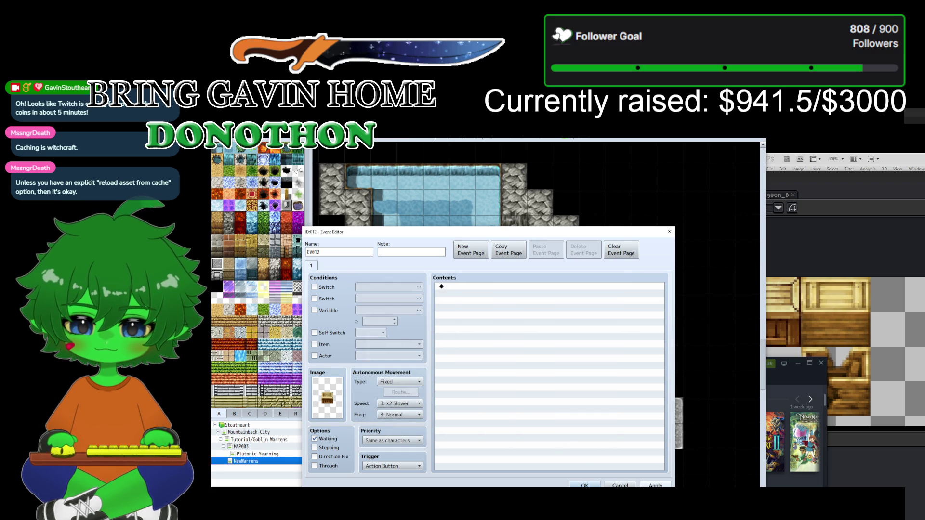
click(588, 485)
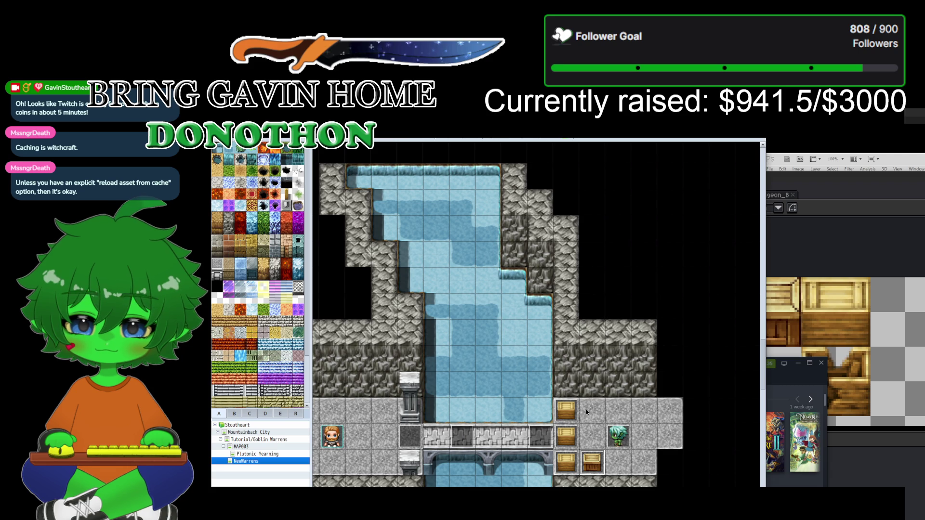
double_click(566, 464)
double_click(328, 397)
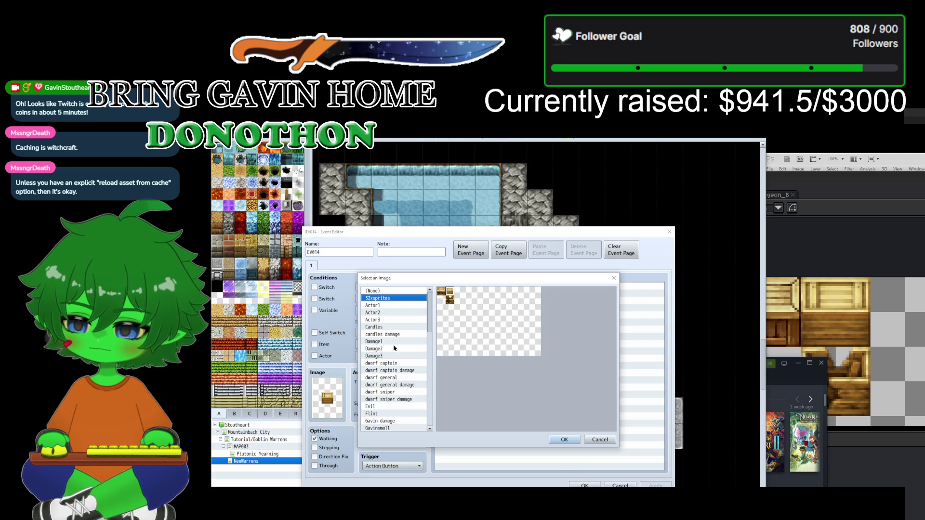
click(441, 292)
click(564, 439)
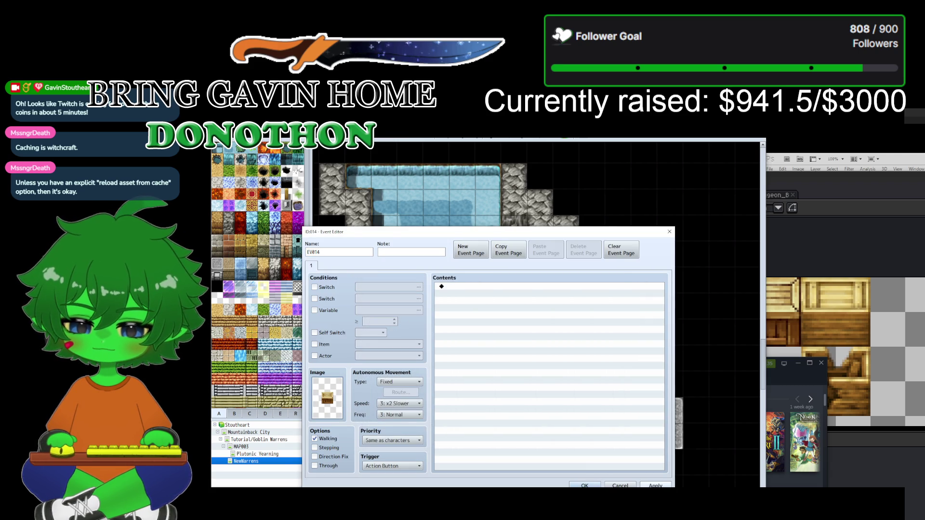
click(584, 485)
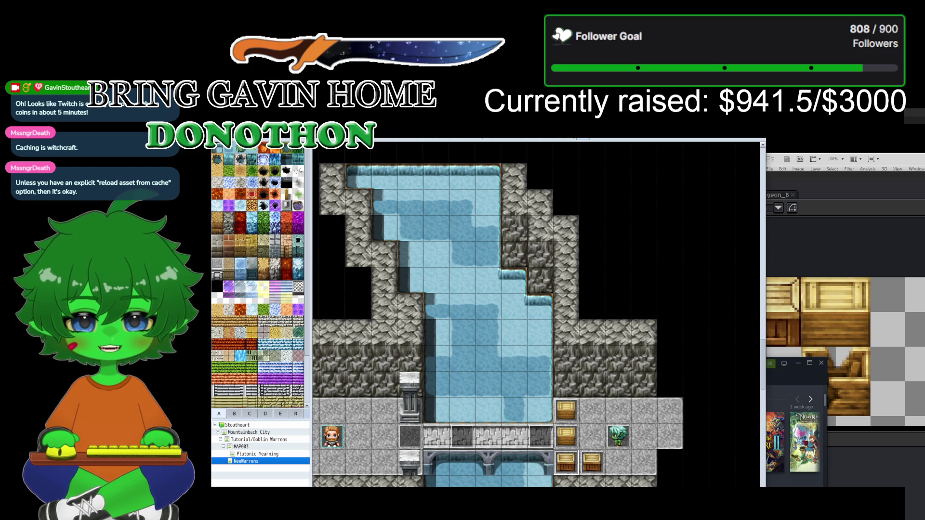
click(465, 382)
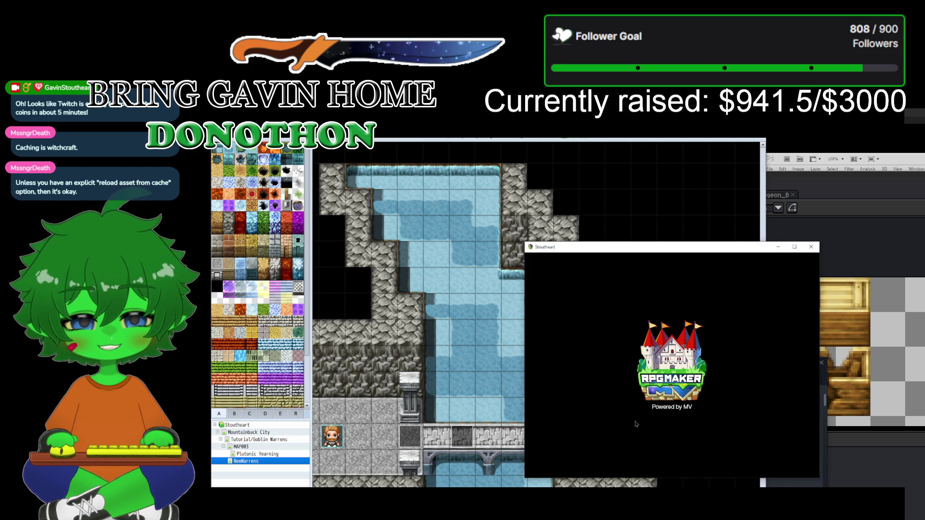
key(Return)
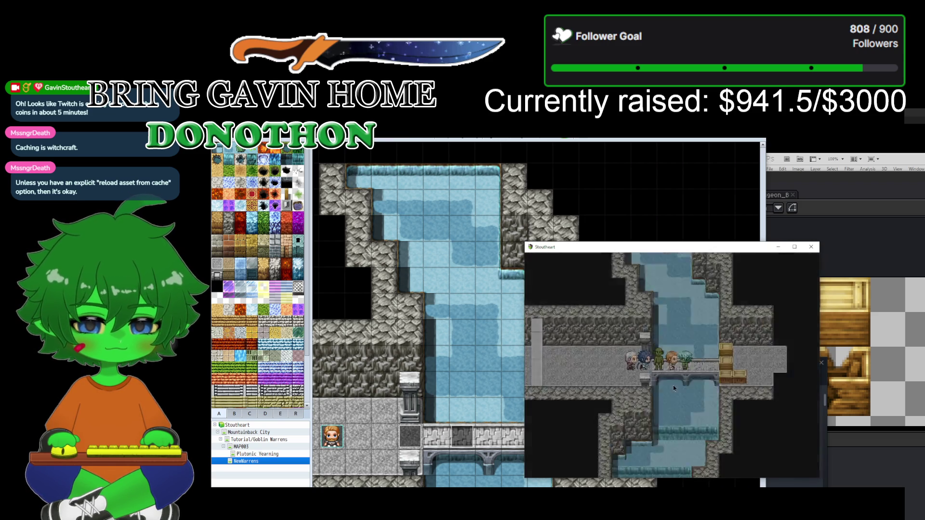
key(Return)
key(Return)
key(Return)
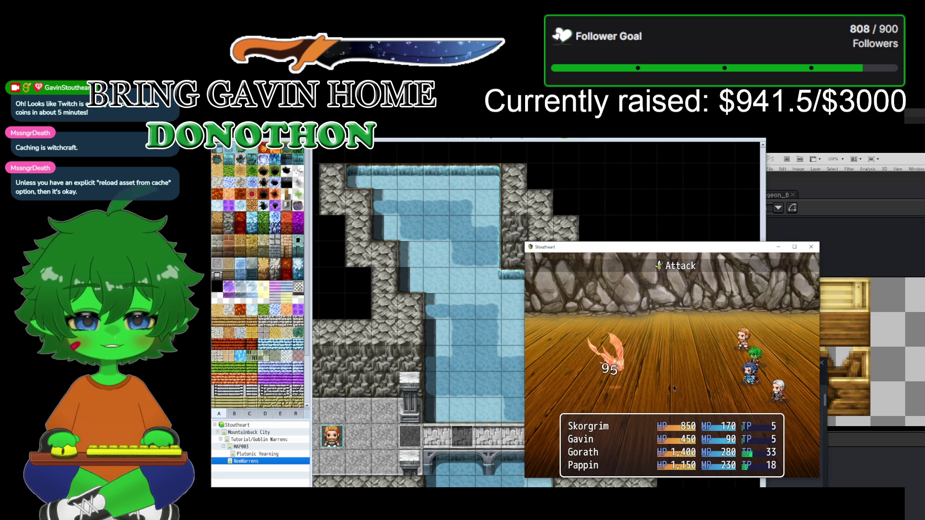
key(Return)
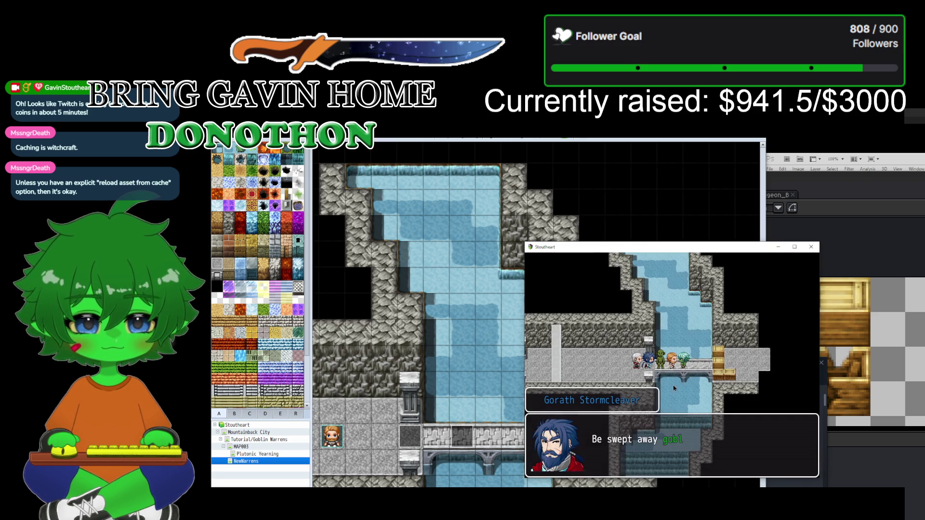
key(Return)
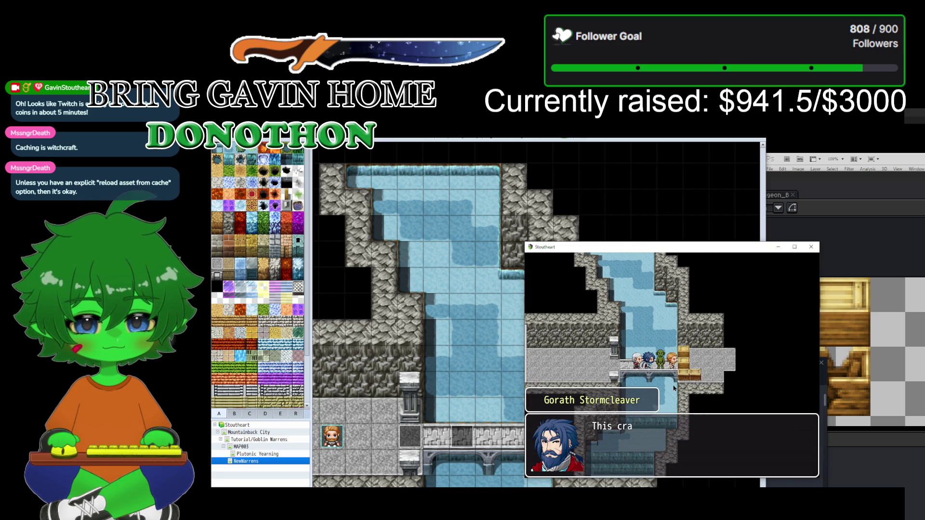
key(Return)
key(Return)
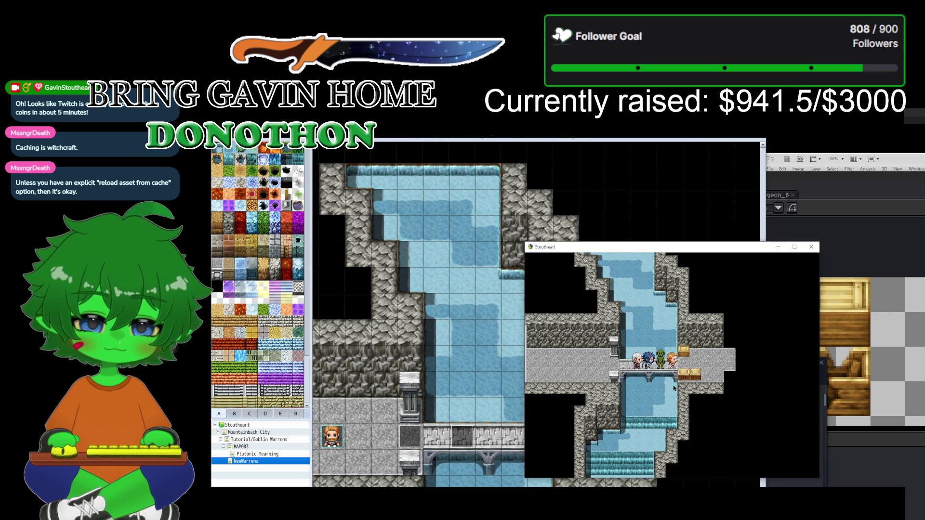
key(Right)
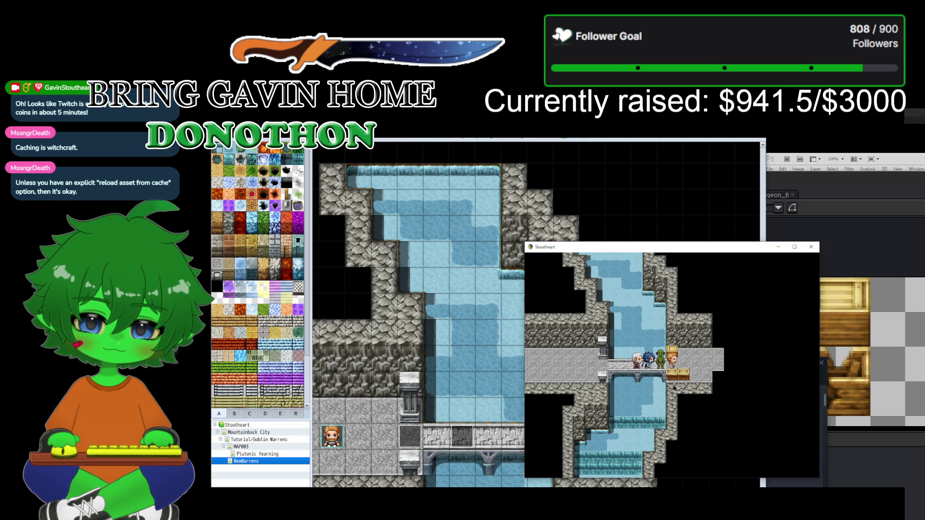
key(Right)
key(Up)
key(Right)
key(Up)
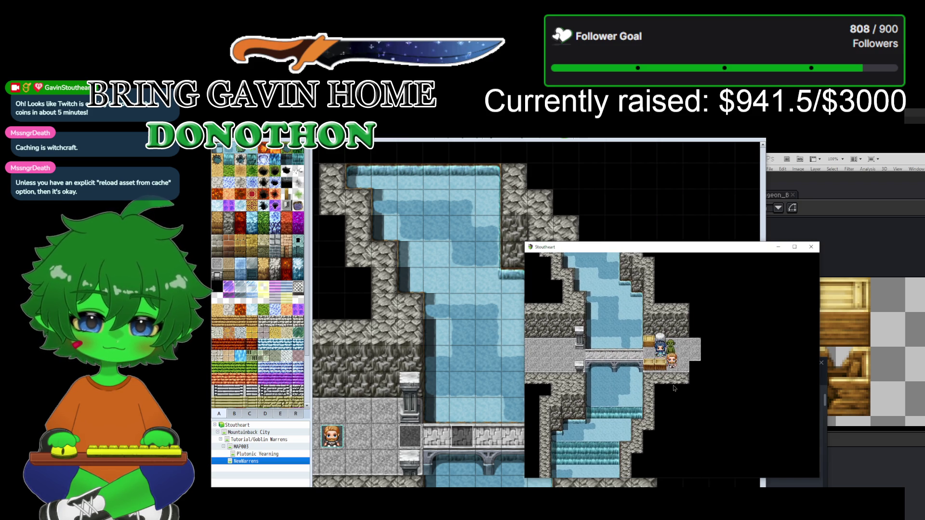
key(Down)
key(Down)
key(Right)
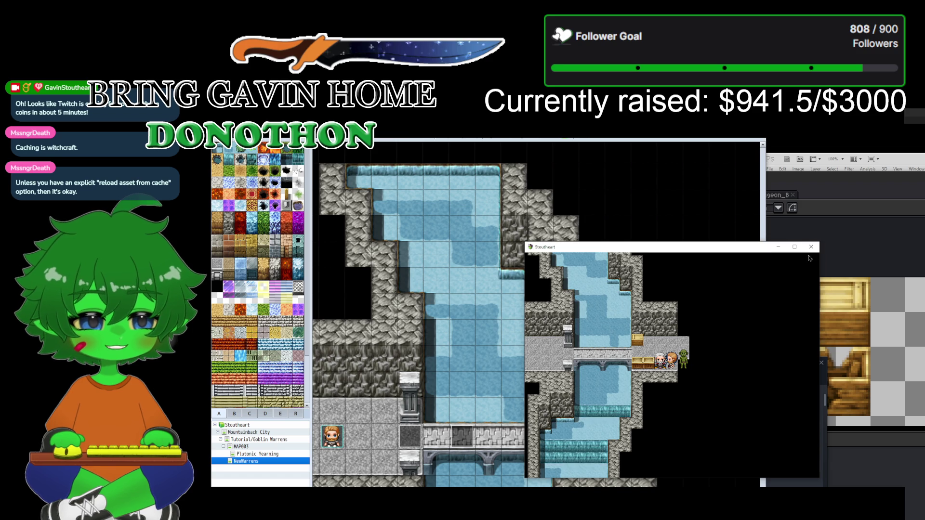
click(811, 246)
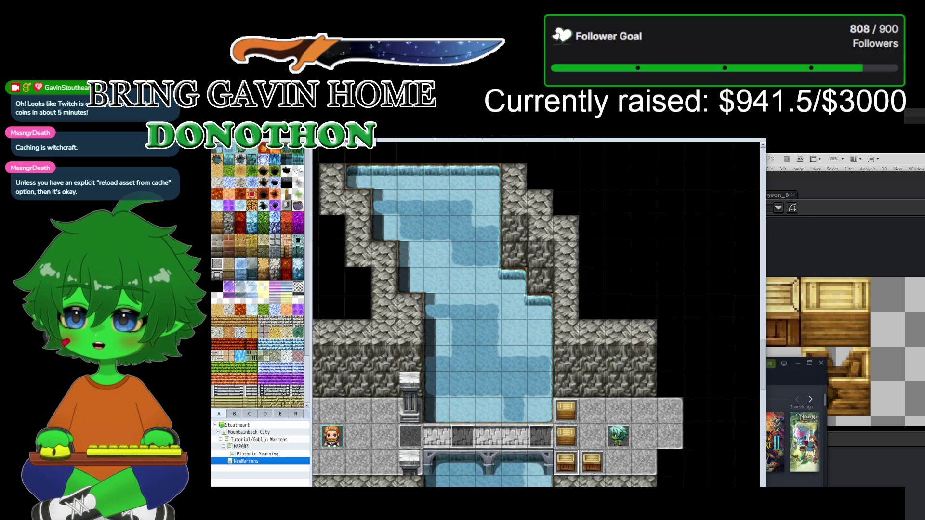
Step: Check the editor Options and the Resource Manager, closing both without changes
key(alt+f)
key(Right)
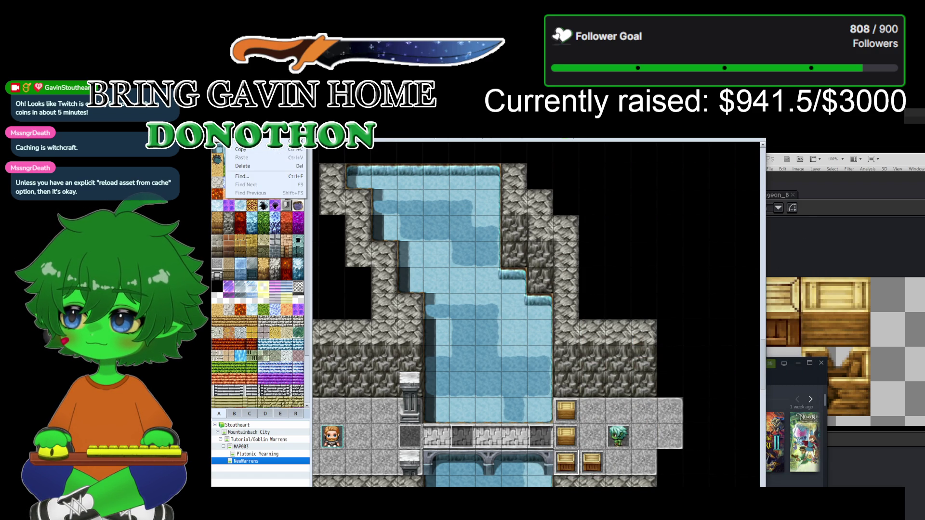
key(Right)
key(Right)
key(Right)
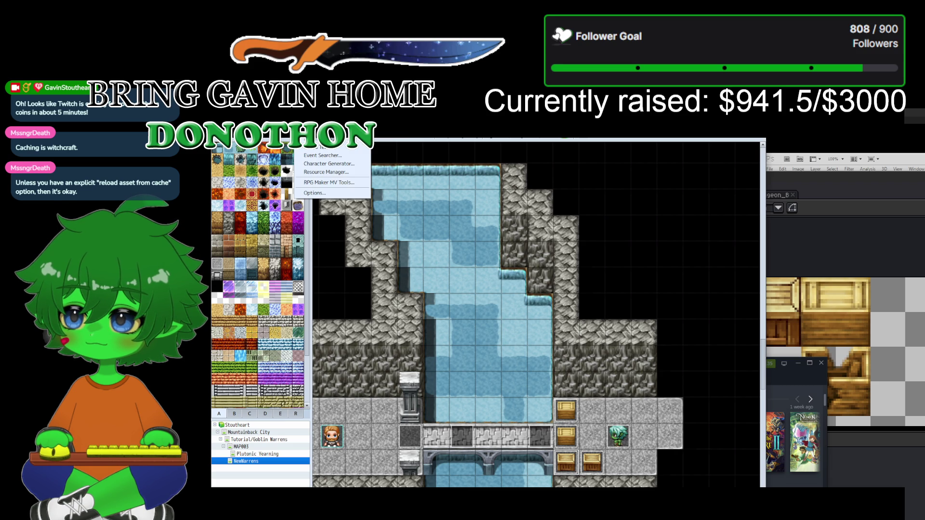
click(308, 195)
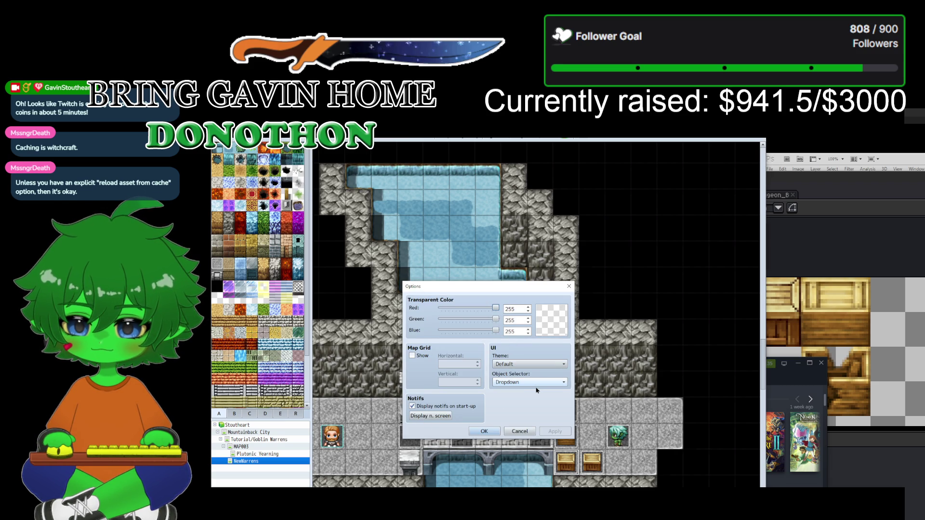
click(520, 430)
click(332, 139)
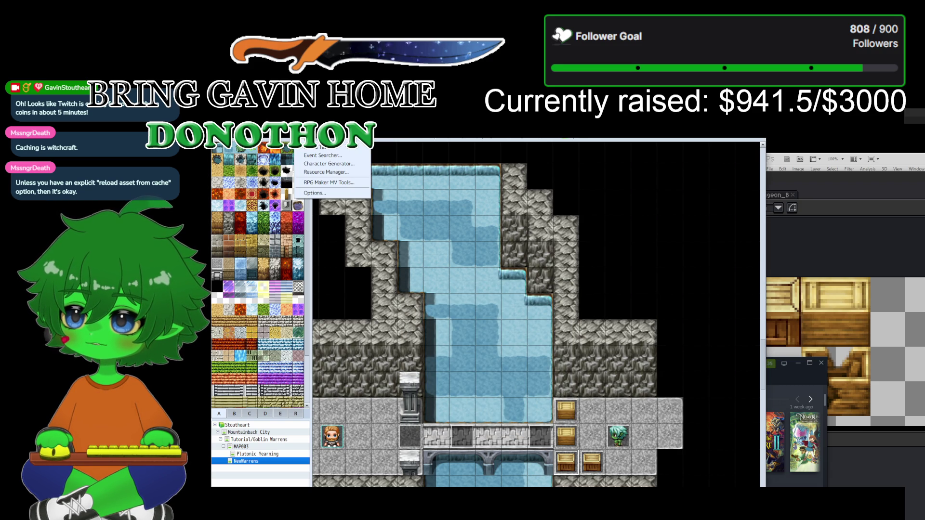
click(320, 172)
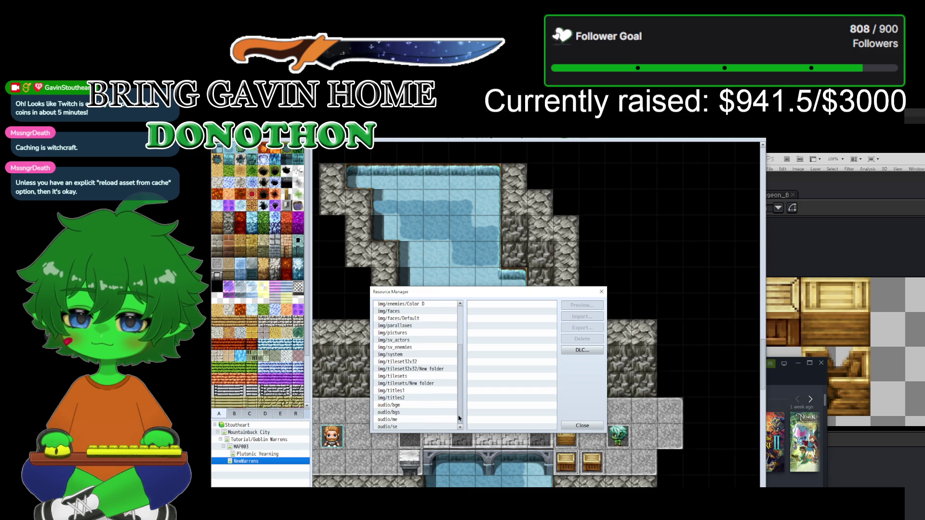
drag(460, 318, 459, 396)
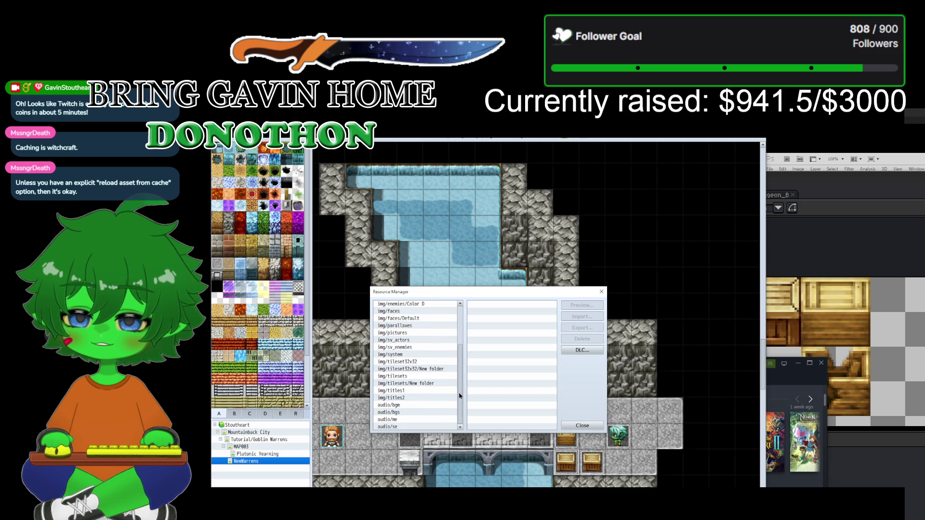
click(590, 427)
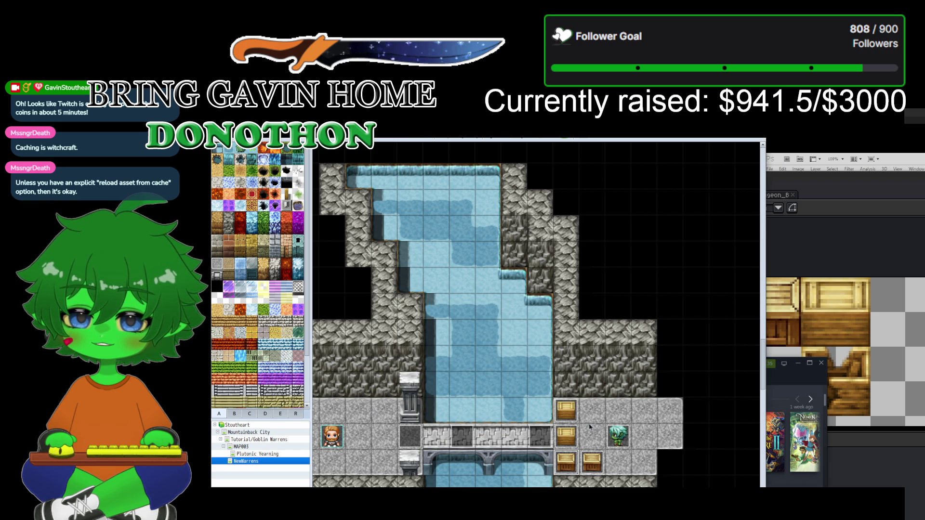
Step: Open crate-barrier event EV011 on the NewWarrens map in the Event Editor
click(346, 138)
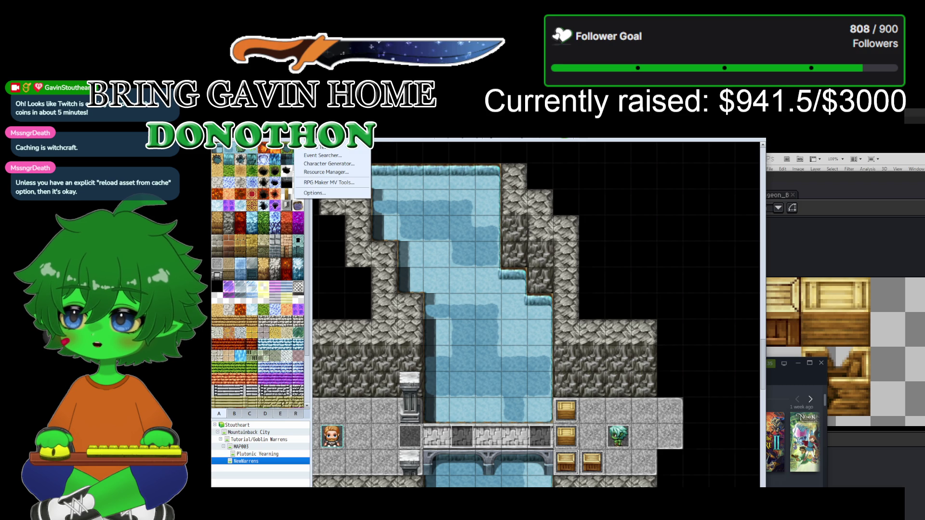
click(331, 139)
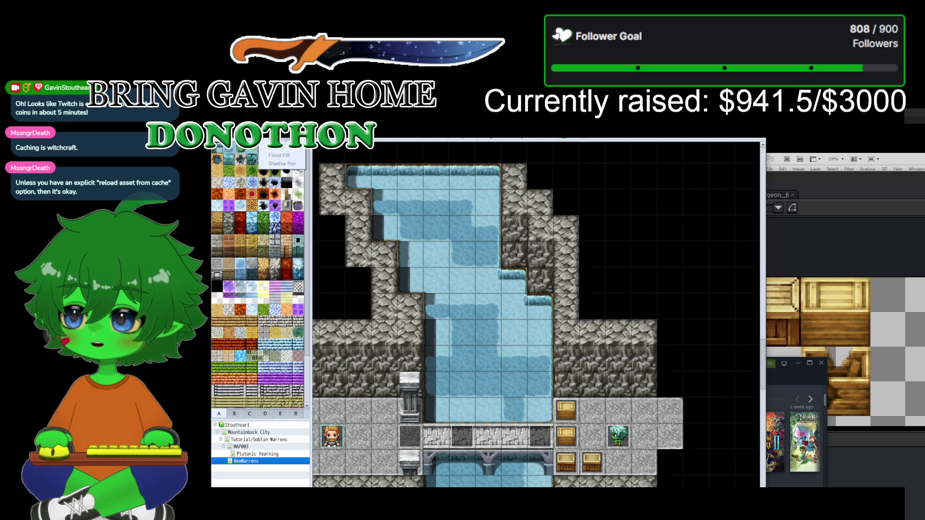
click(230, 139)
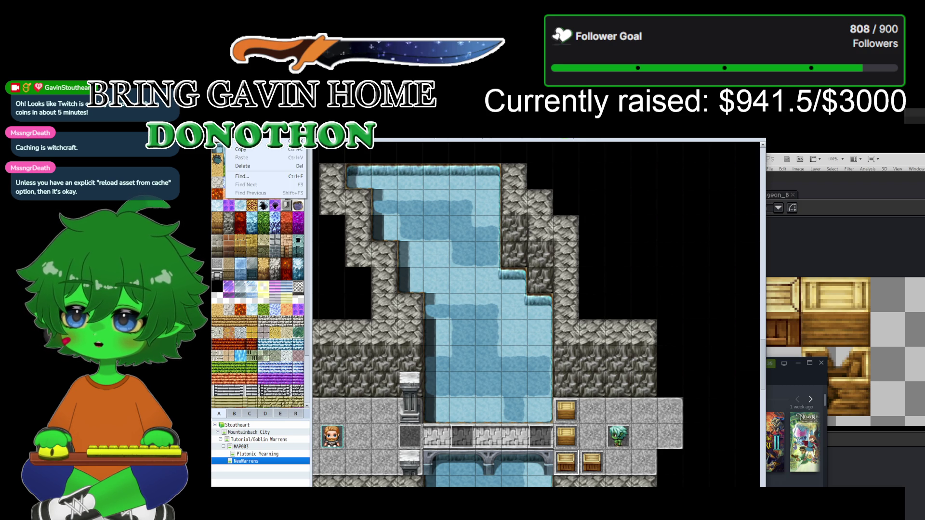
key(Escape)
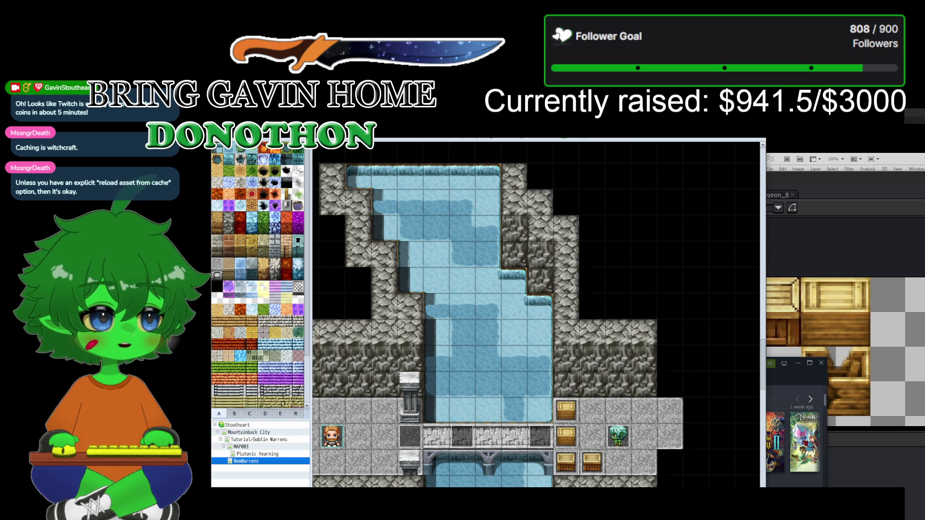
scroll(498, 315, down, 1)
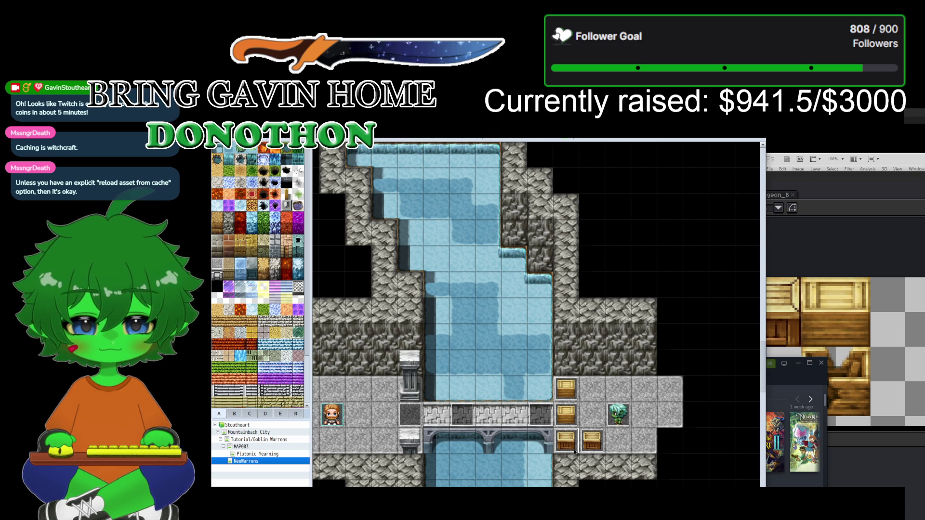
click(899, 458)
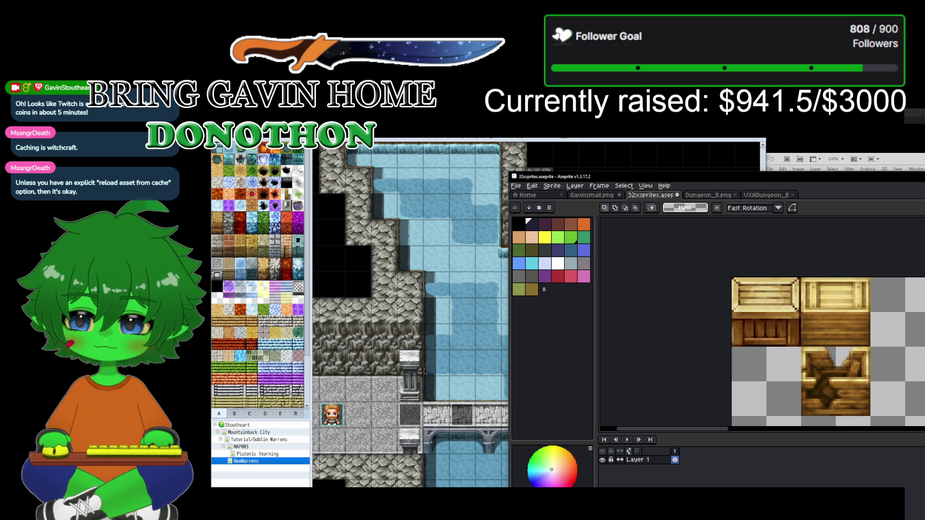
click(432, 369)
scroll(432, 372, down, 2)
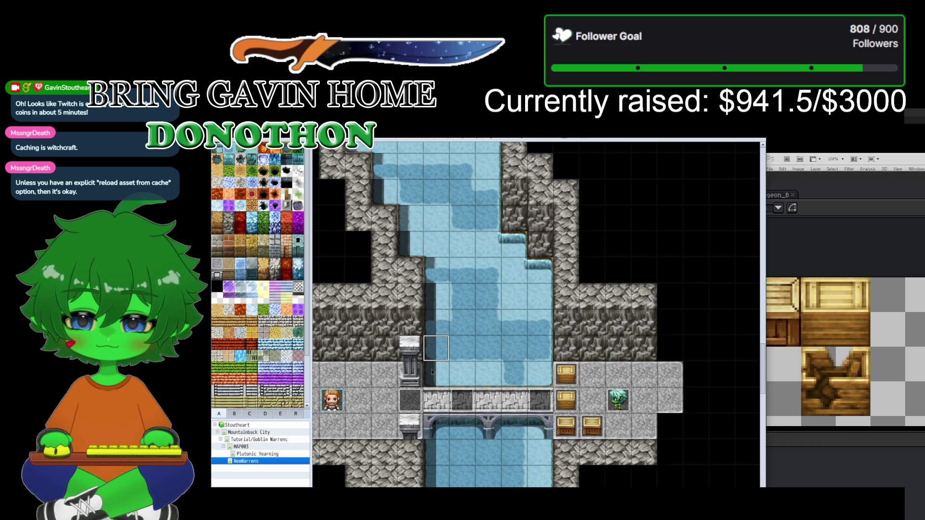
scroll(432, 371, down, 1)
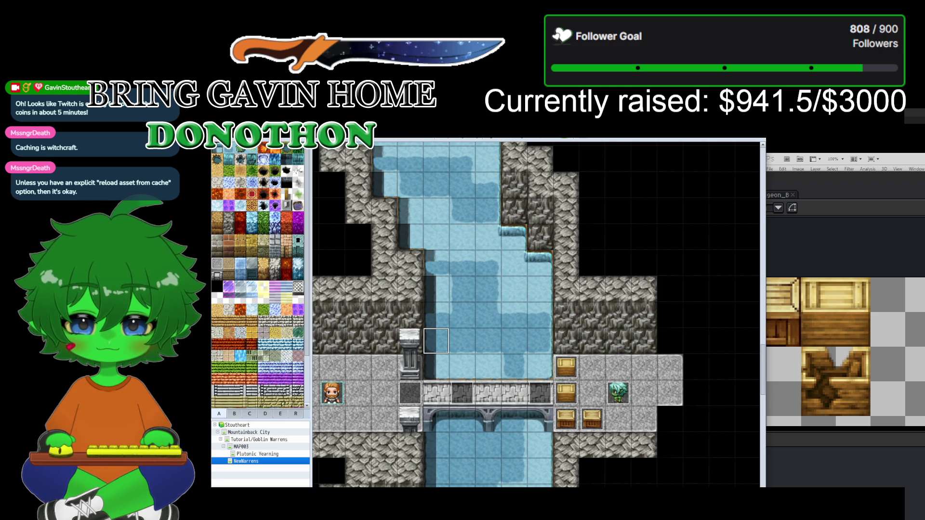
click(788, 199)
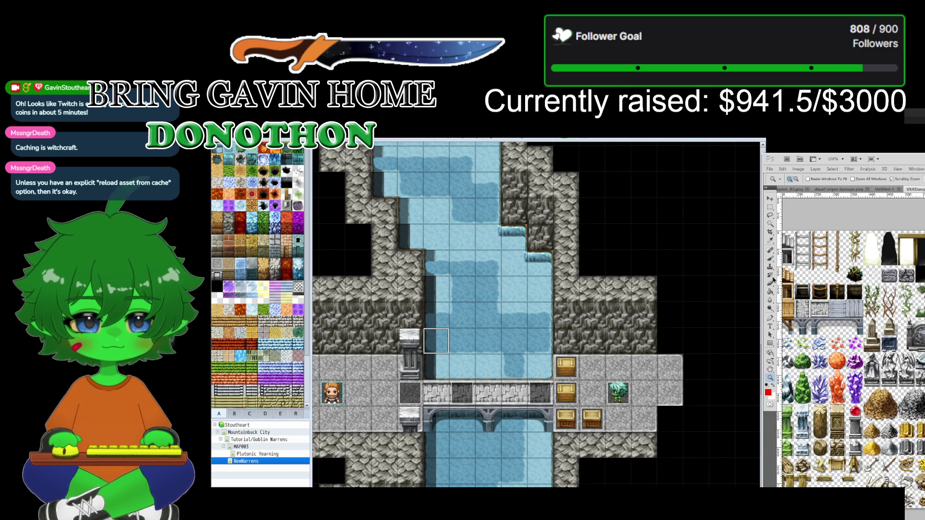
double_click(436, 341)
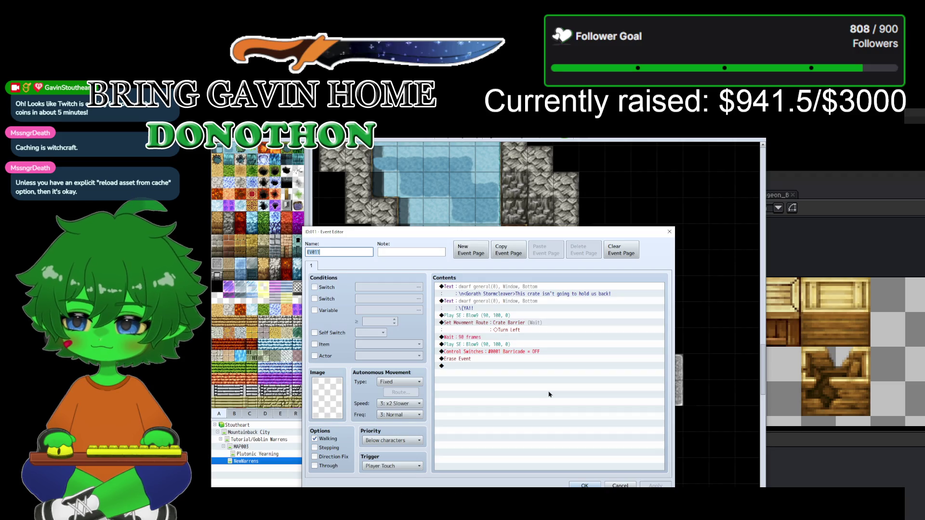
Step: Open the second Play SE command's settings for editing
click(478, 347)
key(Insert)
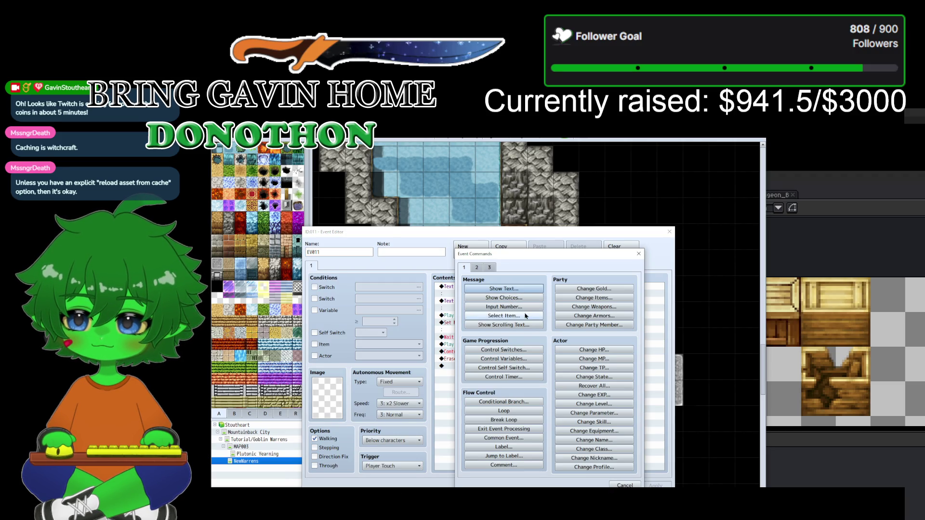
click(624, 485)
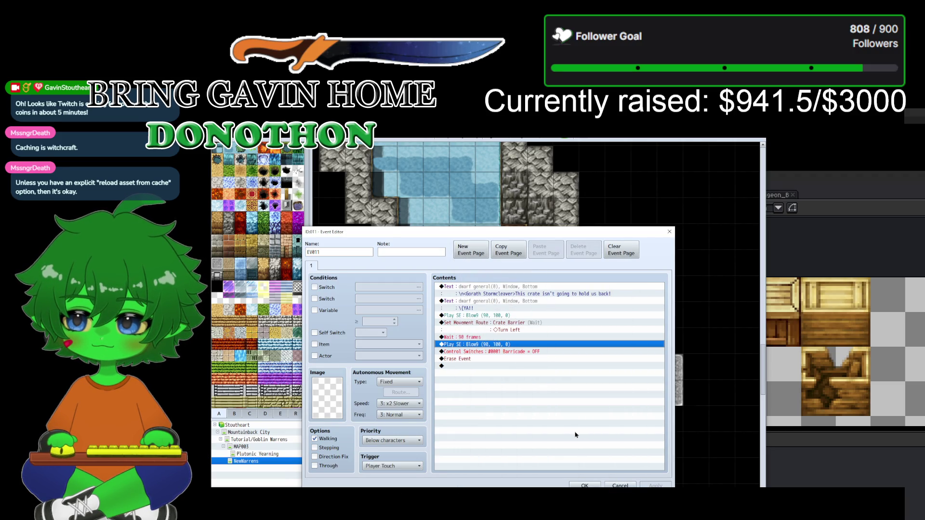
right_click(486, 346)
click(501, 357)
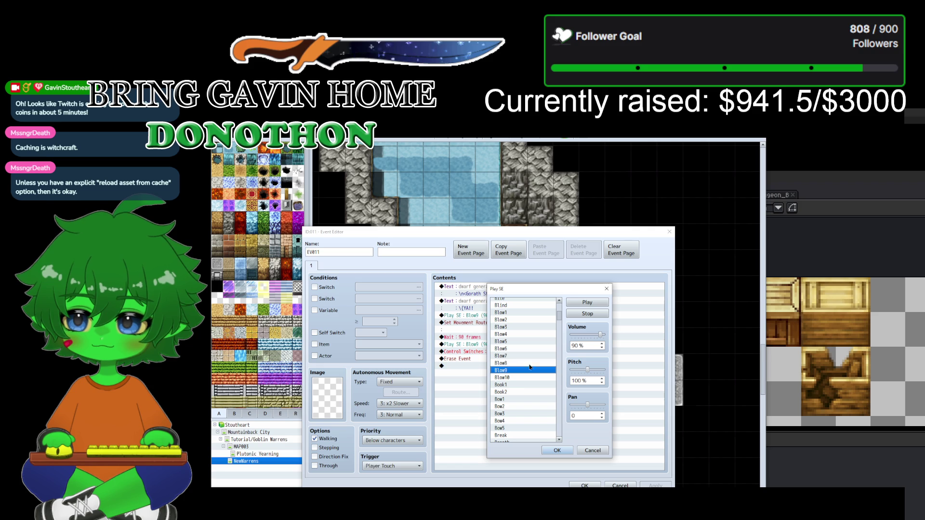
Step: Audition Blow6 through Blow10, choose Blow10, and lower its pitch to 70%
click(515, 377)
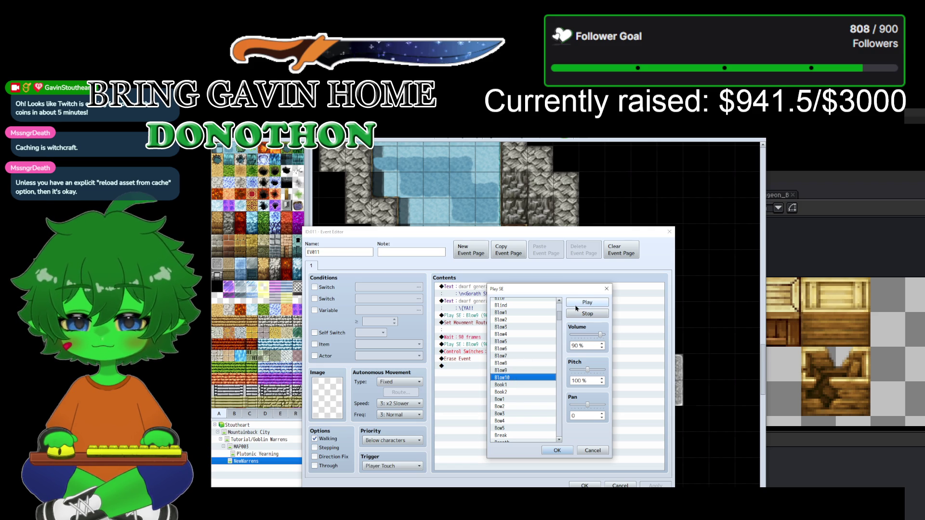
click(573, 305)
key(Up)
click(576, 307)
click(507, 378)
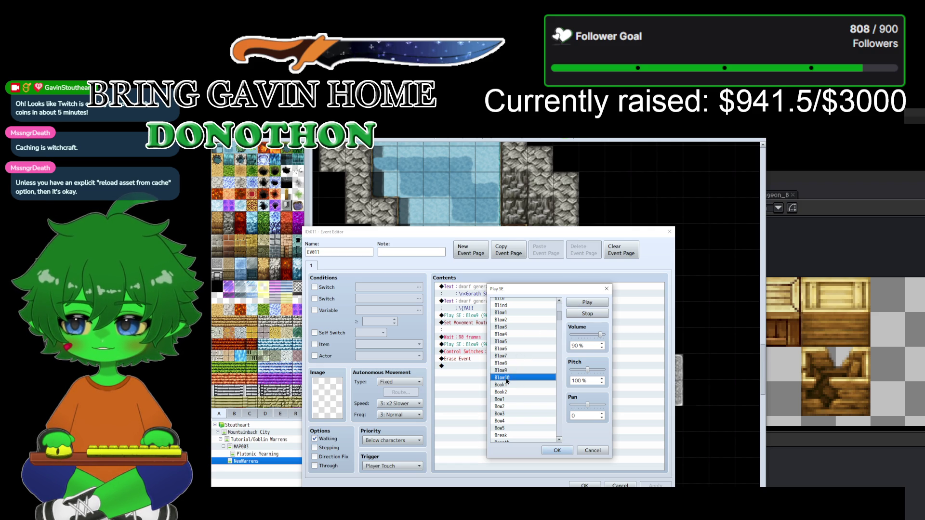
click(513, 363)
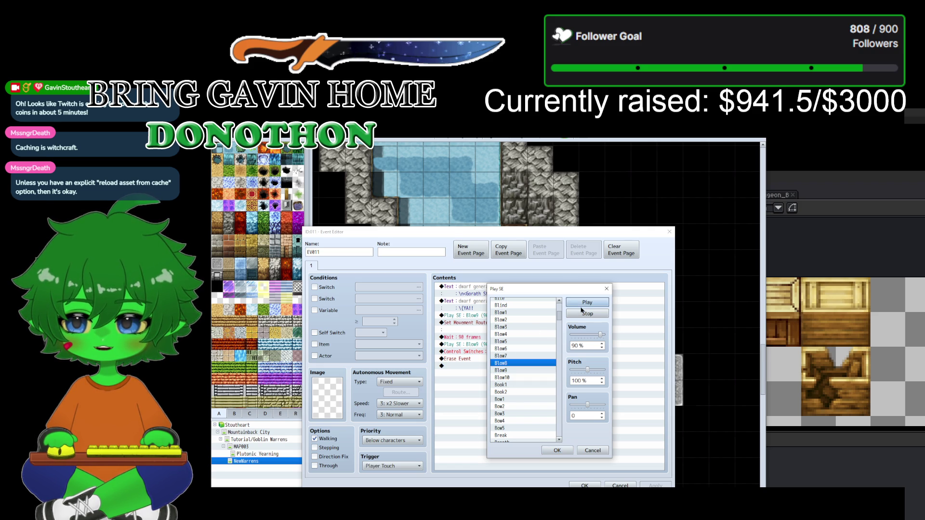
click(502, 356)
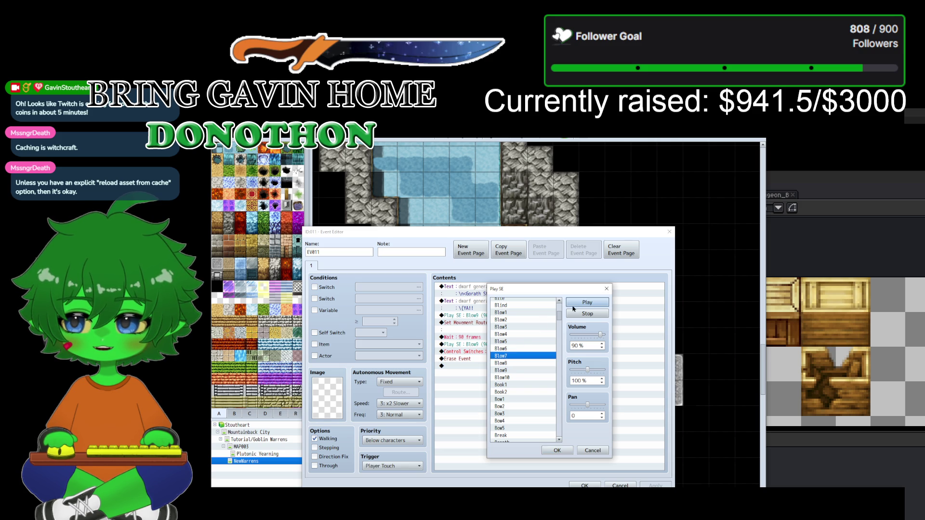
click(502, 348)
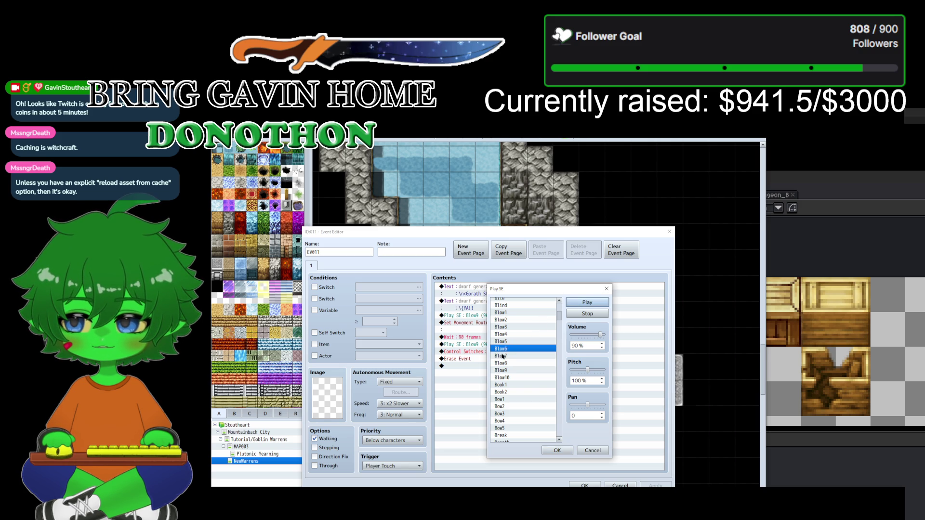
click(500, 377)
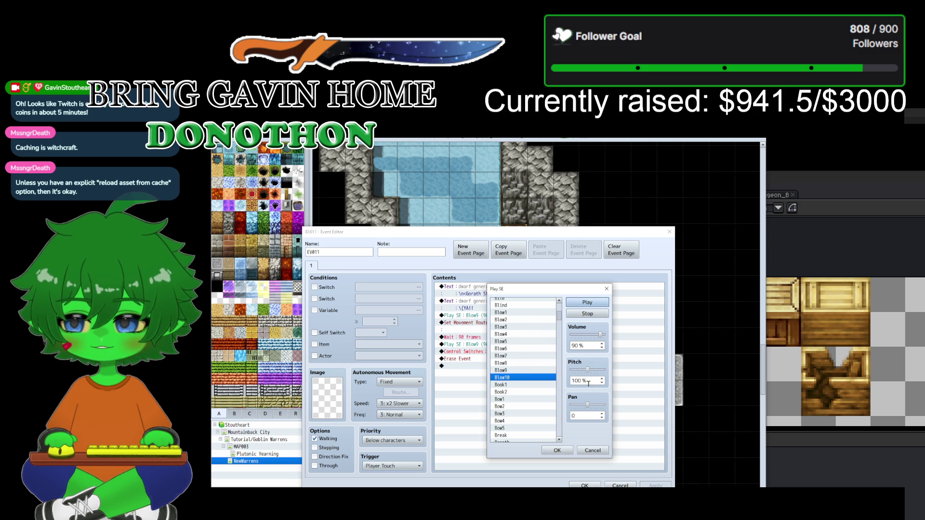
drag(585, 370, 580, 372)
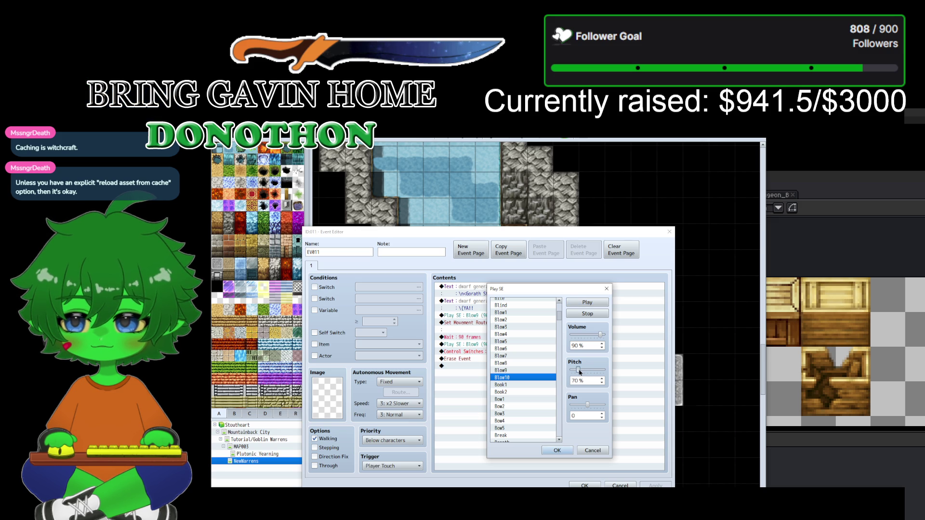
Step: Re-audition Blow6 through Blow10 and reset the pitch to 100%
click(525, 371)
click(523, 362)
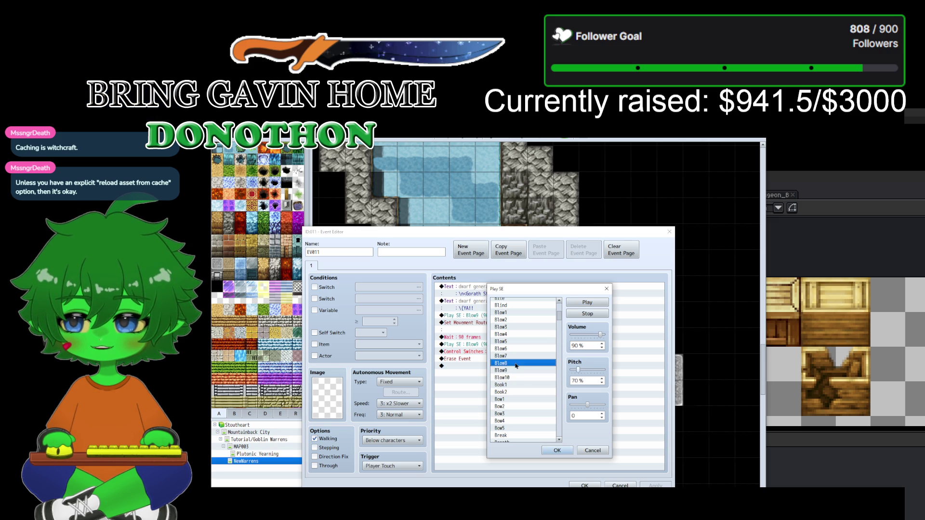
click(510, 355)
click(585, 302)
click(510, 349)
click(581, 303)
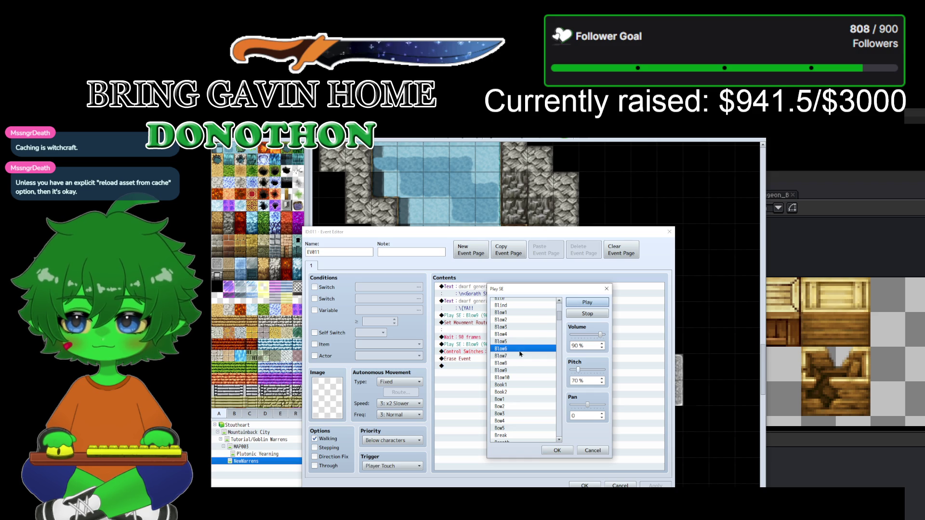
click(522, 370)
click(573, 303)
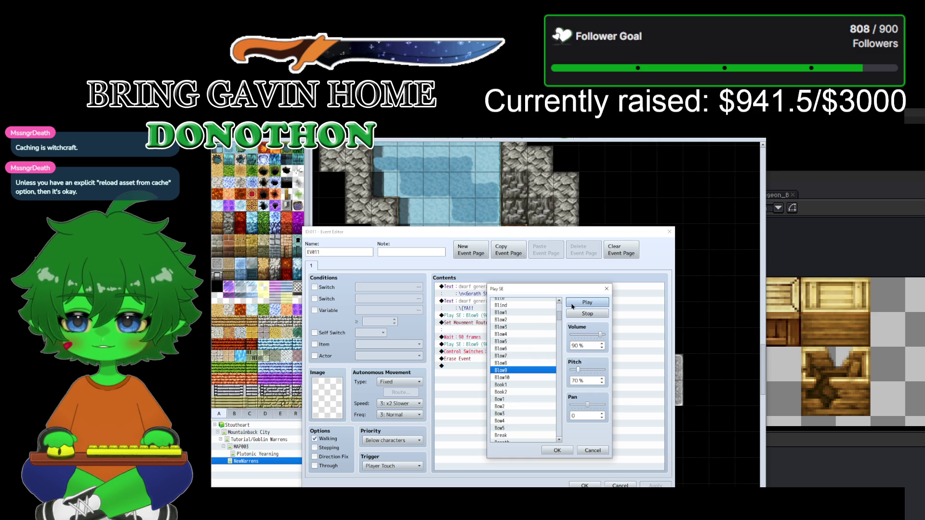
click(516, 375)
click(585, 302)
scroll(534, 377, down, 4)
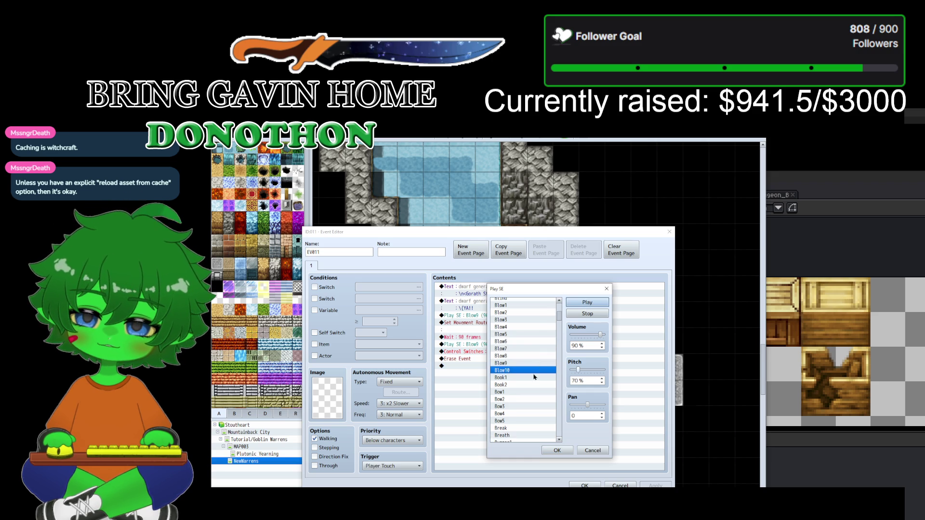
scroll(533, 378, down, 1)
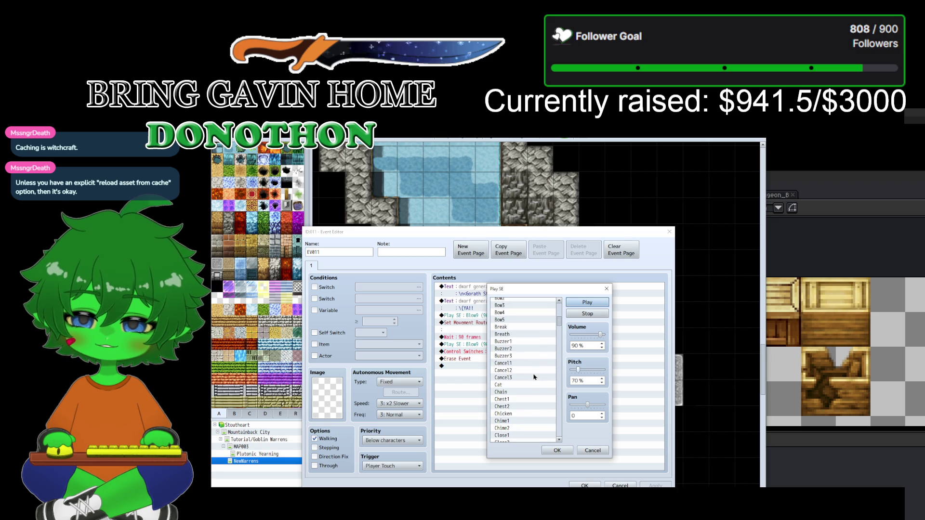
click(586, 371)
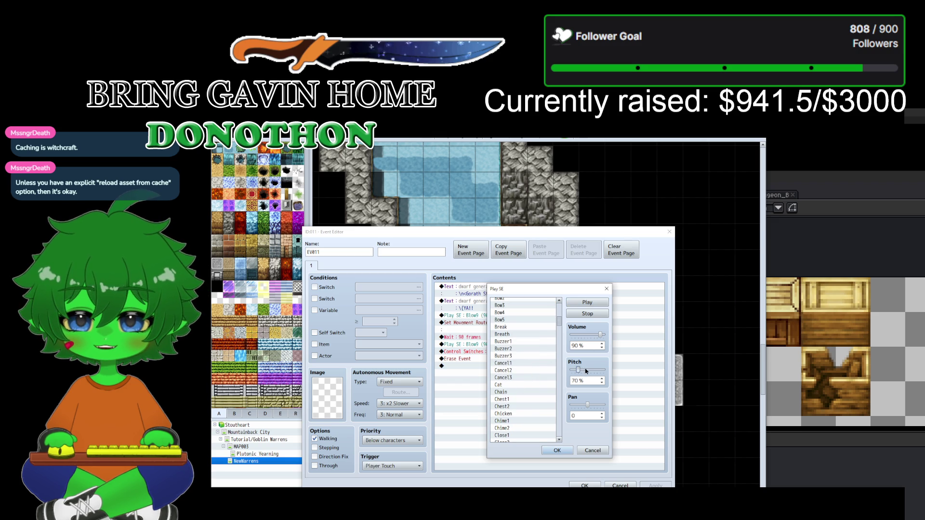
Step: Preview the Collapse1, Collapse3, Collapse4 and Cursor1 sounds
scroll(515, 384, down, 2)
scroll(514, 384, down, 1)
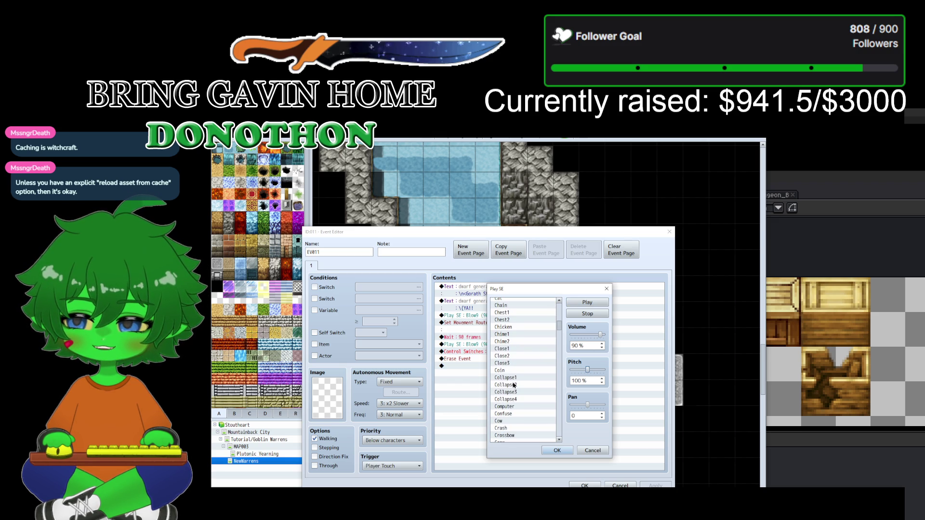
click(519, 378)
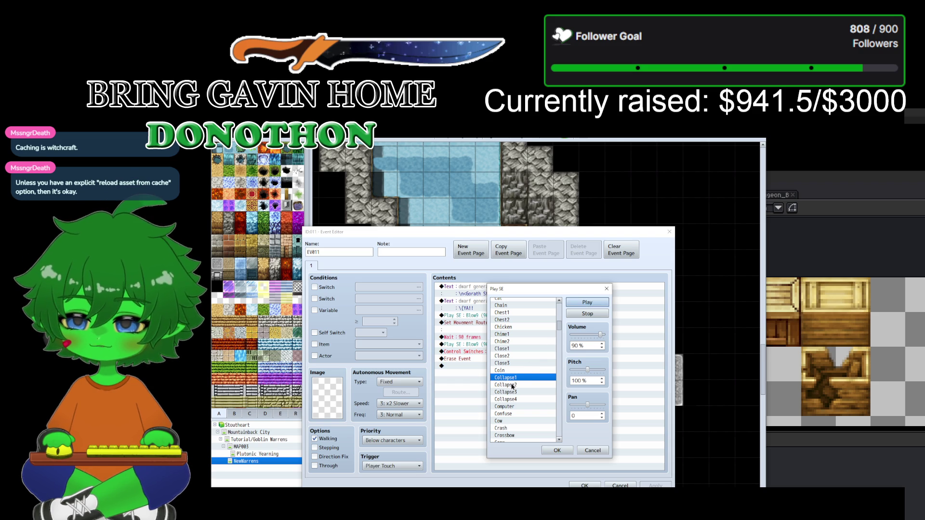
click(529, 385)
click(584, 302)
click(526, 393)
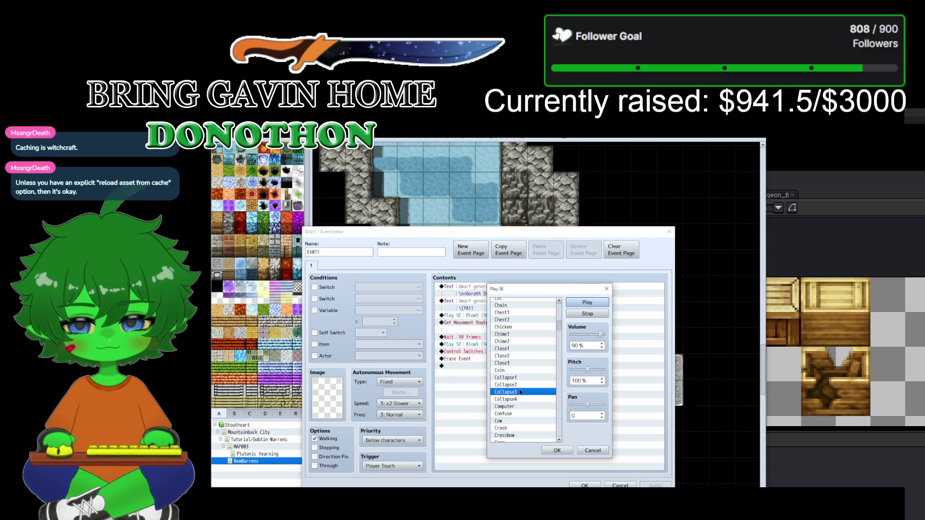
click(515, 399)
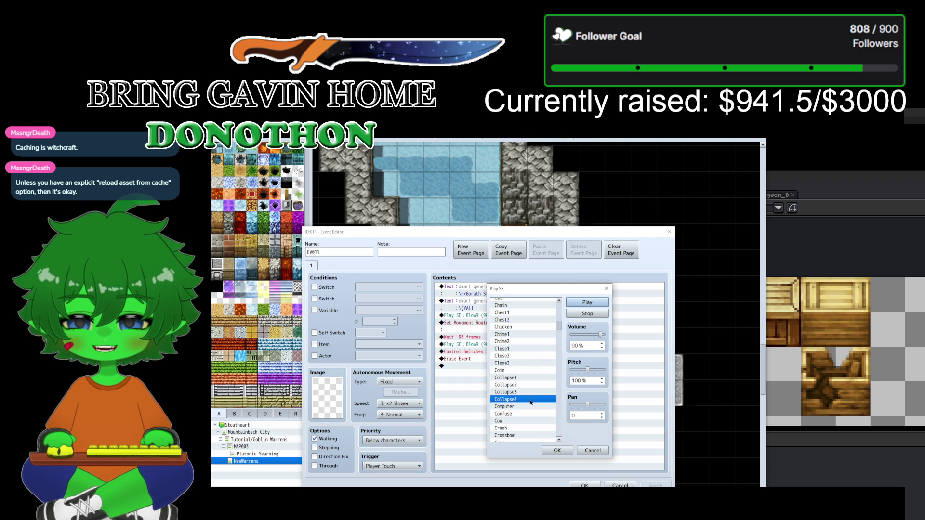
scroll(530, 402, down, 1)
scroll(531, 402, down, 4)
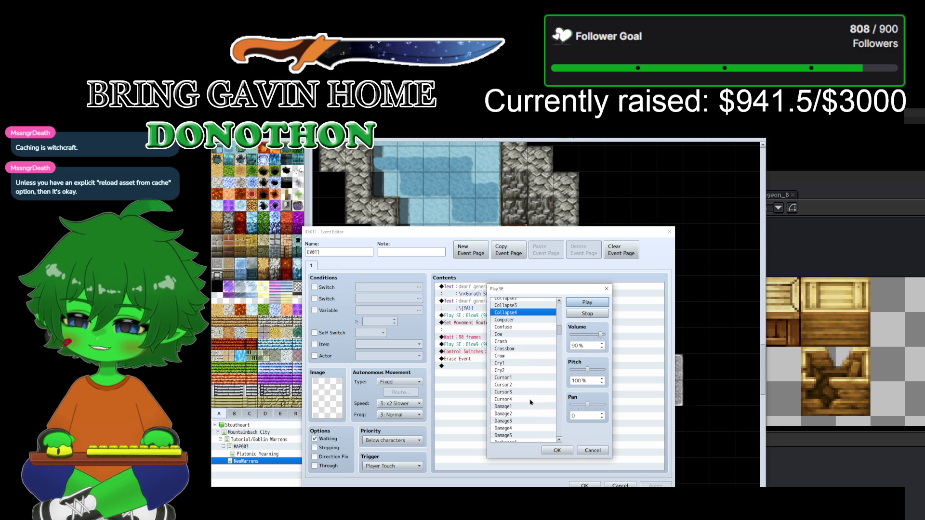
click(530, 379)
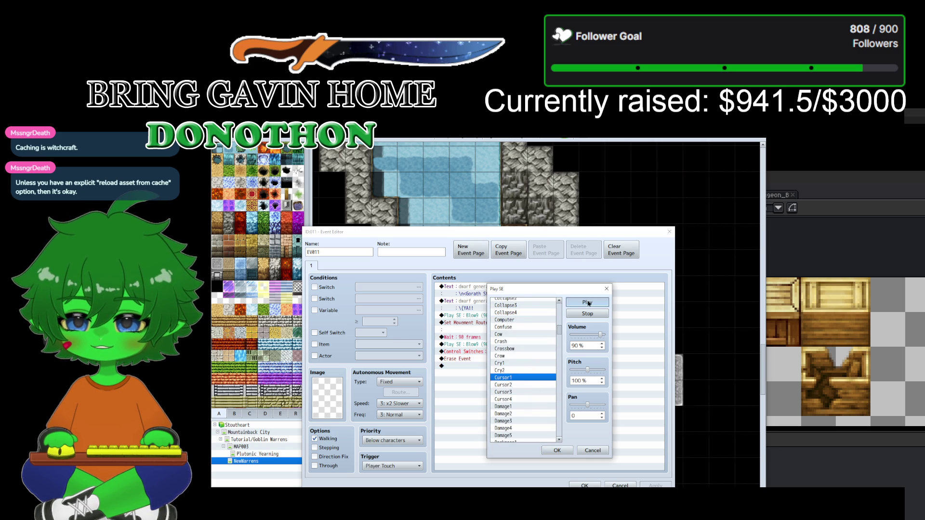
scroll(517, 395, down, 1)
scroll(516, 396, down, 1)
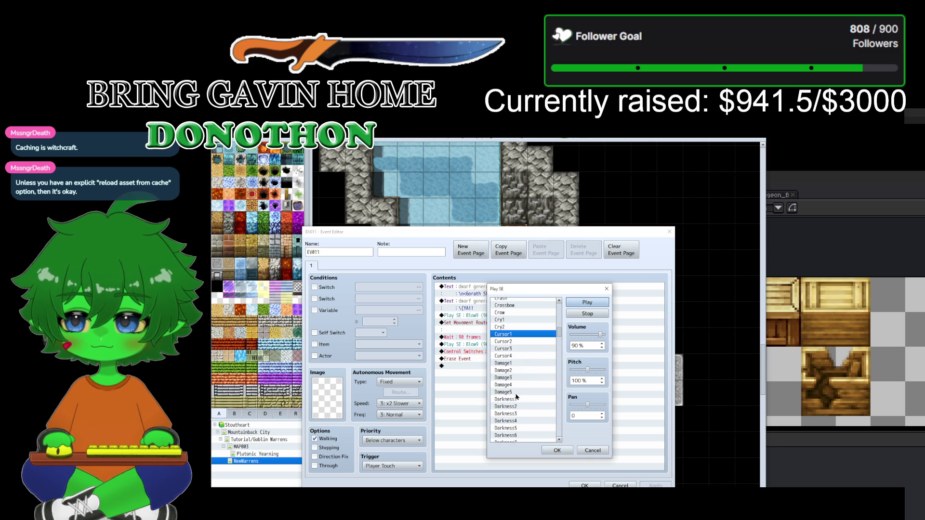
Step: Preview the Damage2 through Damage5 sounds
click(525, 369)
click(582, 302)
click(581, 302)
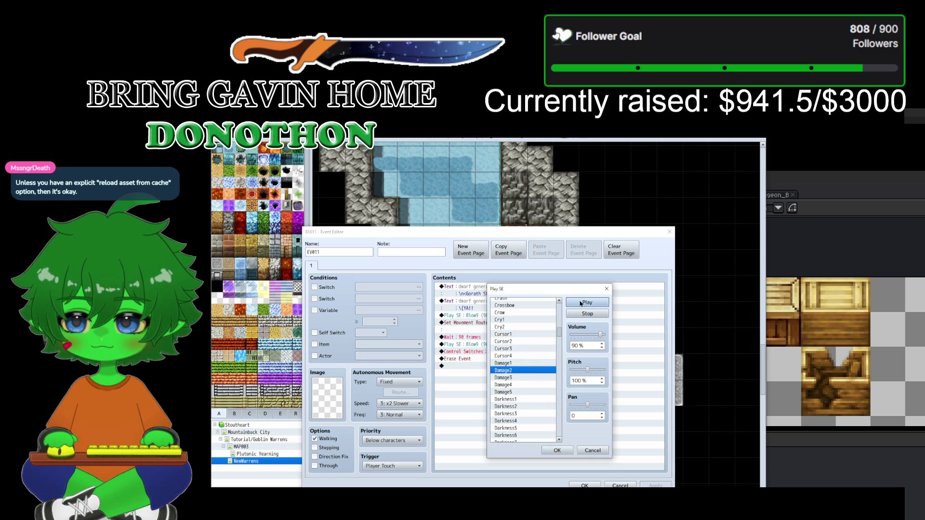
click(509, 378)
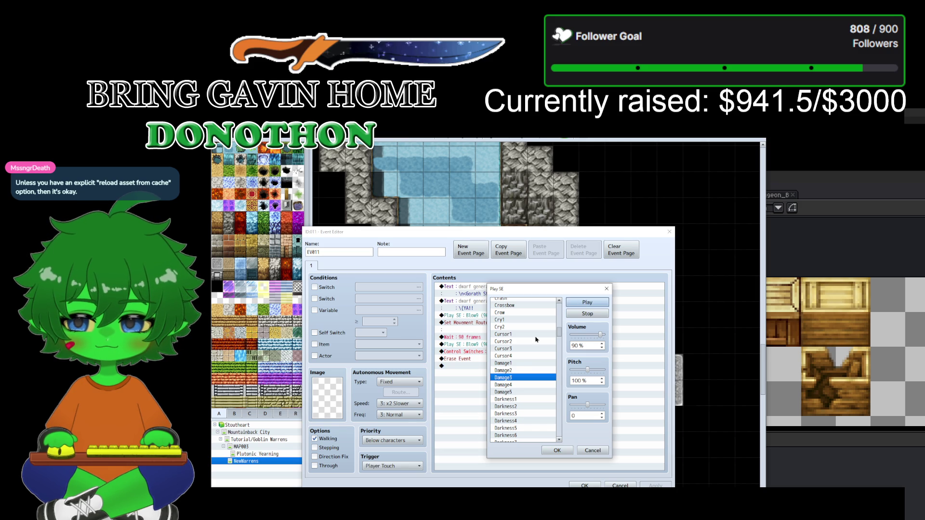
click(513, 385)
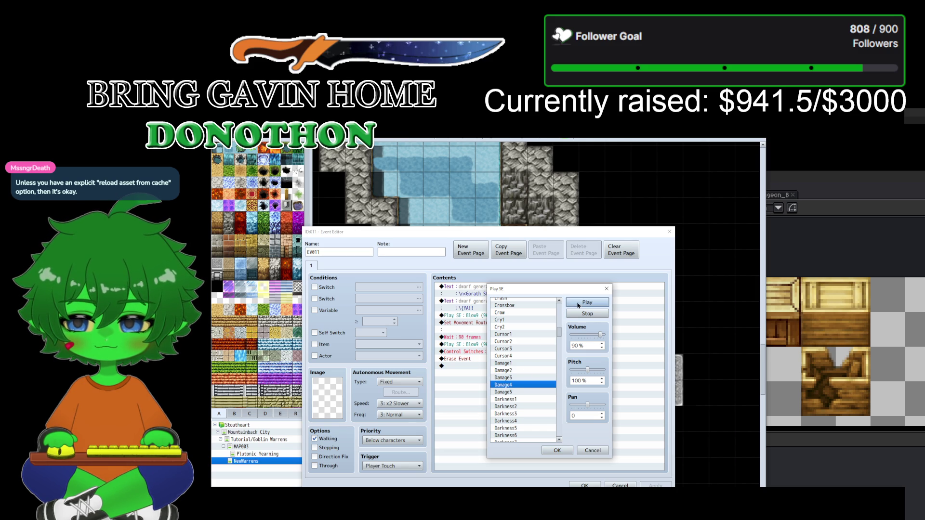
click(521, 378)
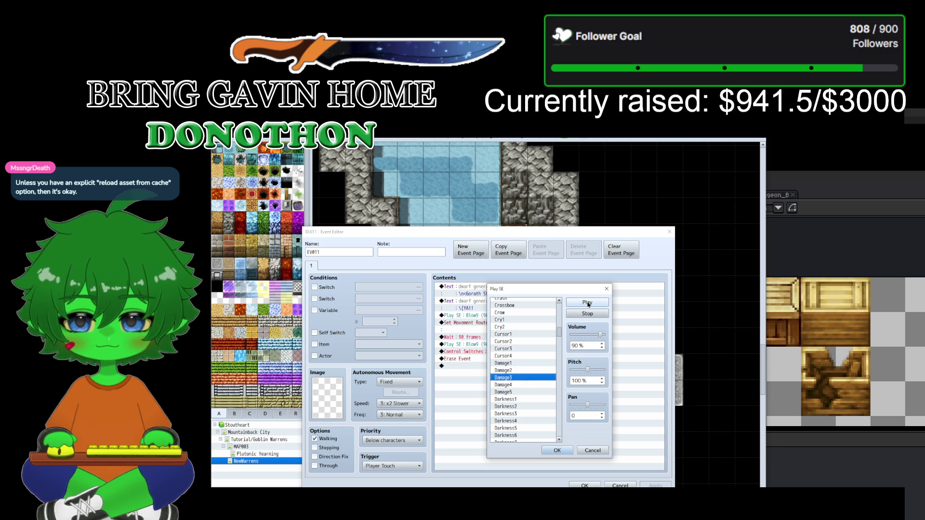
click(517, 384)
click(586, 302)
scroll(515, 371, down, 1)
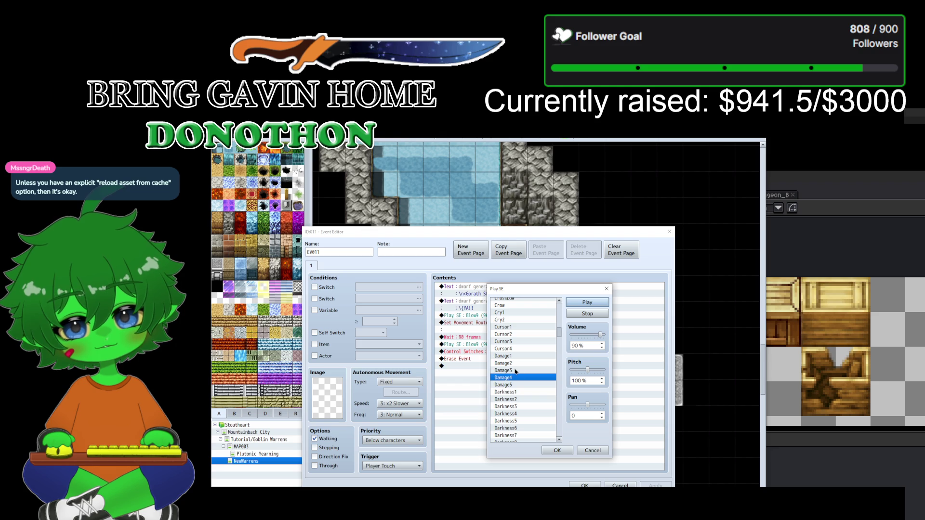
click(515, 385)
click(587, 302)
Step: Preview the Explosion1 through Explosion6 sounds
scroll(509, 379, down, 1)
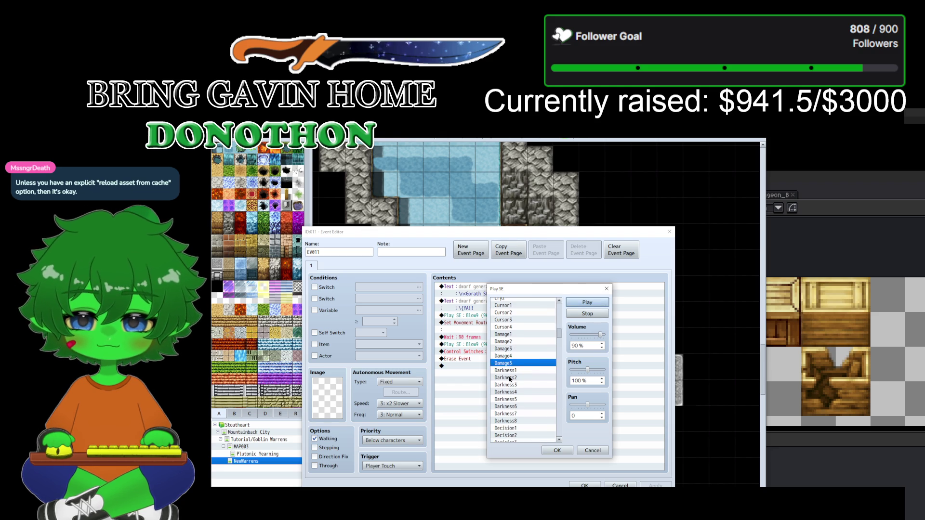
scroll(509, 379, down, 4)
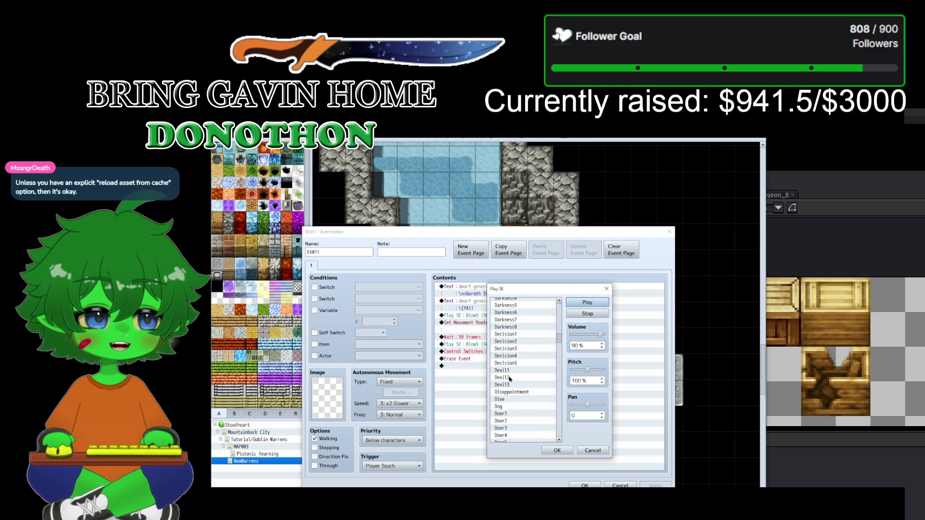
scroll(510, 379, down, 4)
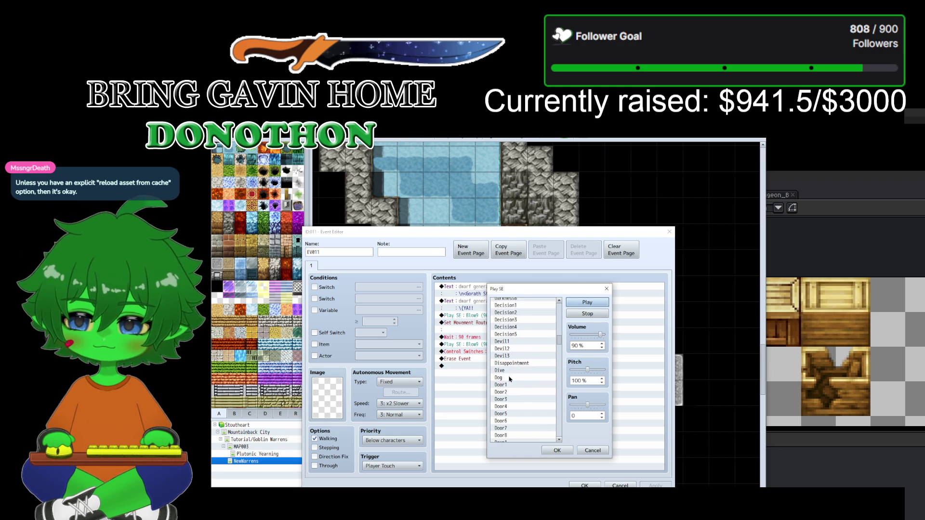
scroll(509, 379, down, 5)
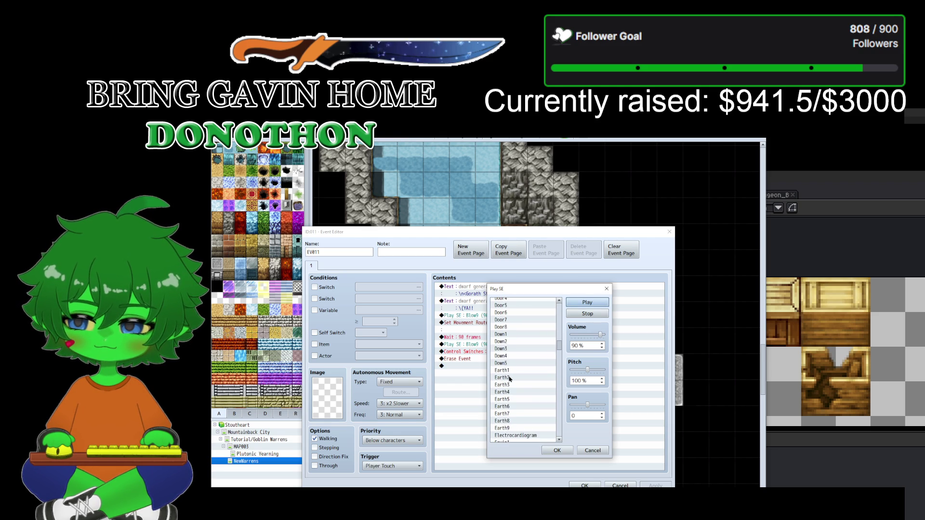
scroll(510, 379, down, 2)
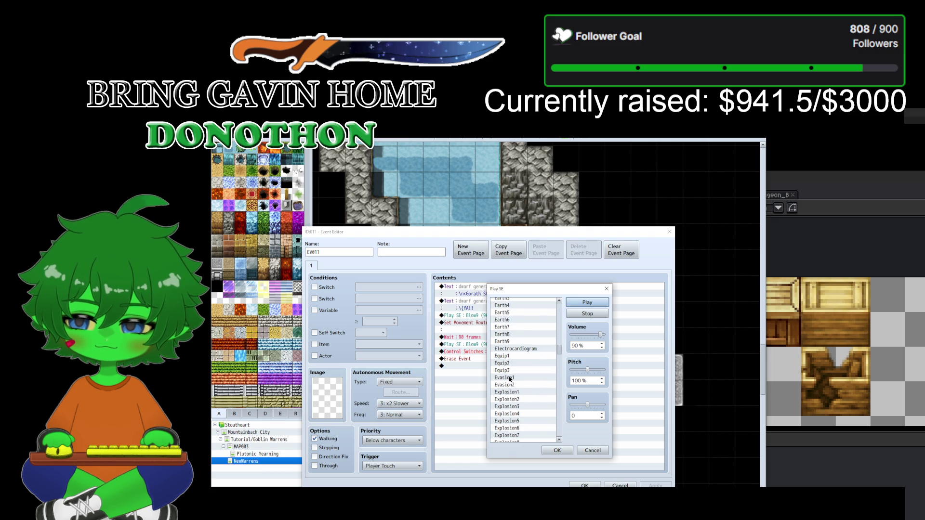
click(528, 395)
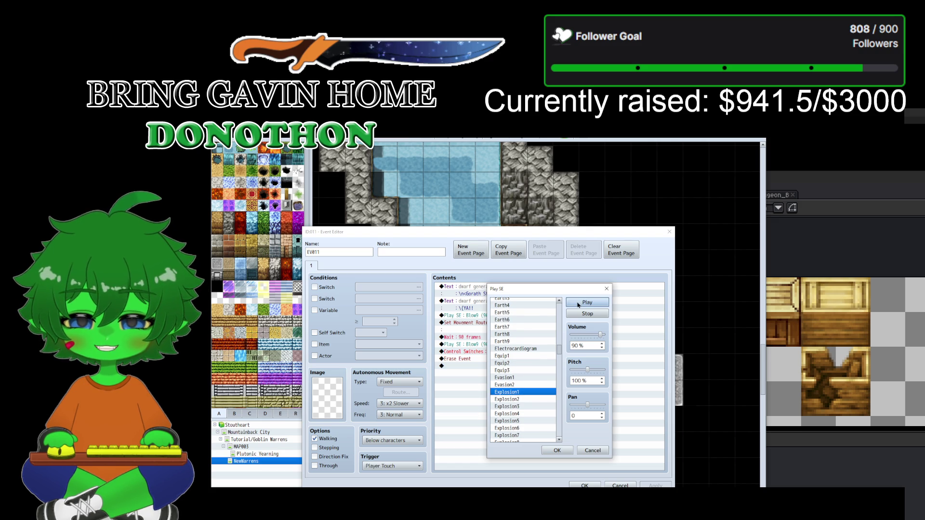
key(Down)
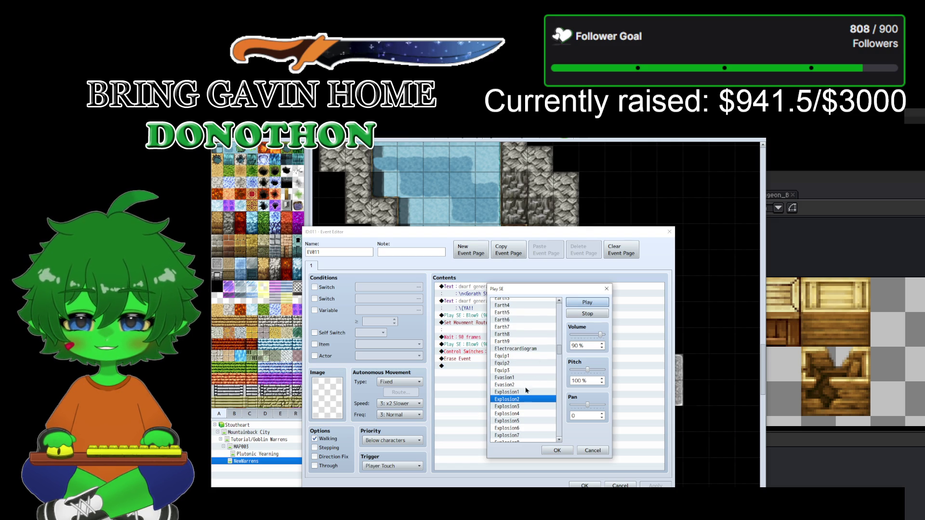
click(515, 407)
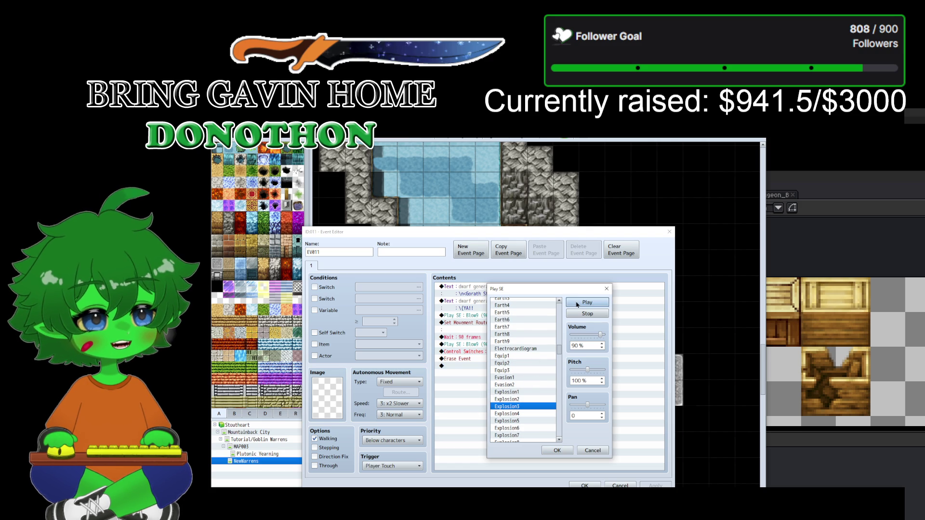
key(Down)
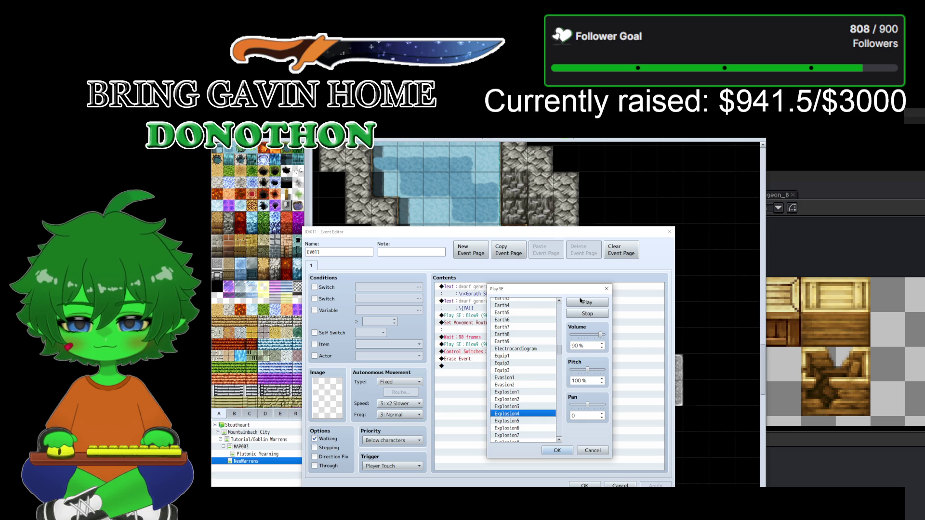
key(Down)
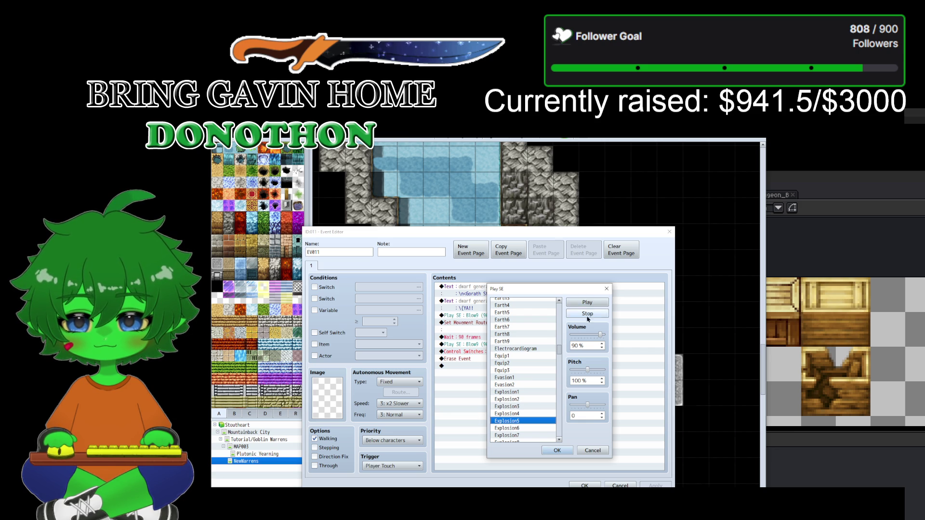
click(525, 428)
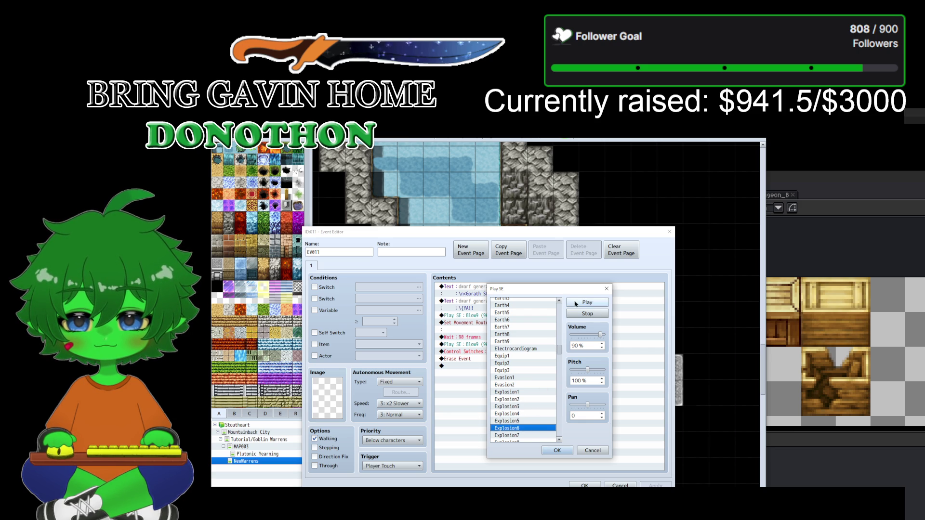
Step: Select Explosion8 at volume 90, pitch 100, and confirm the event edits
scroll(526, 395, down, 2)
scroll(526, 373, down, 1)
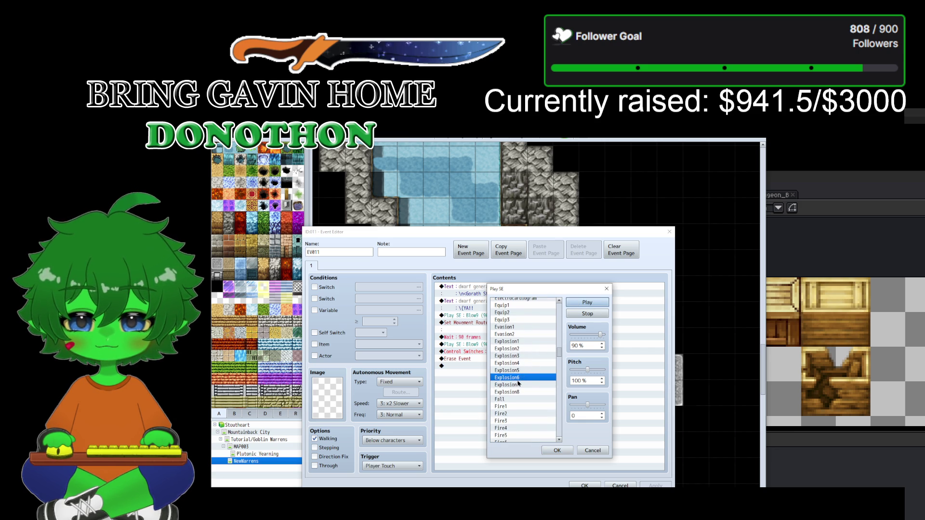
click(519, 384)
click(587, 303)
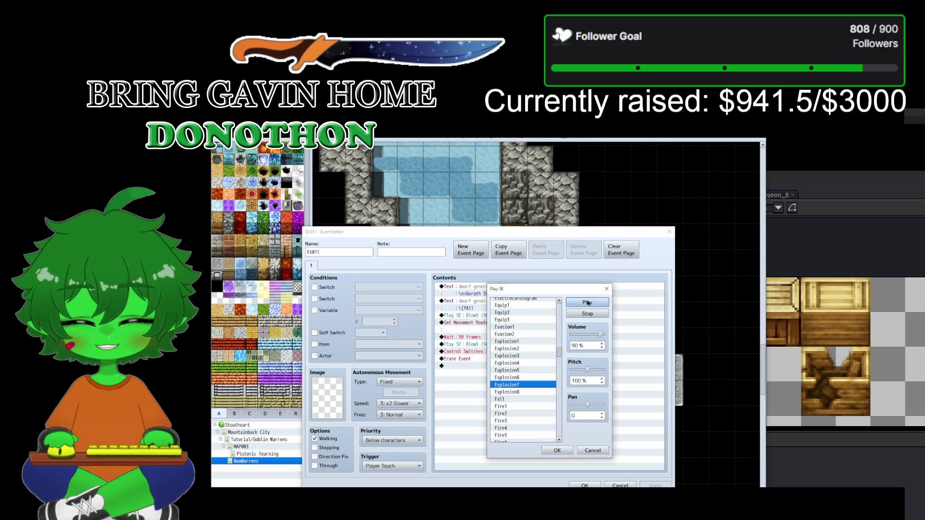
click(523, 392)
click(577, 307)
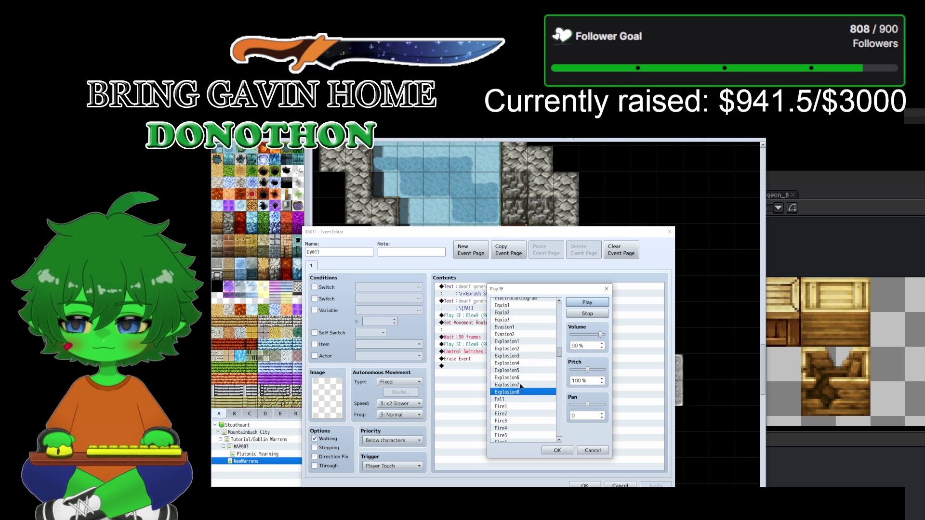
scroll(520, 386, down, 2)
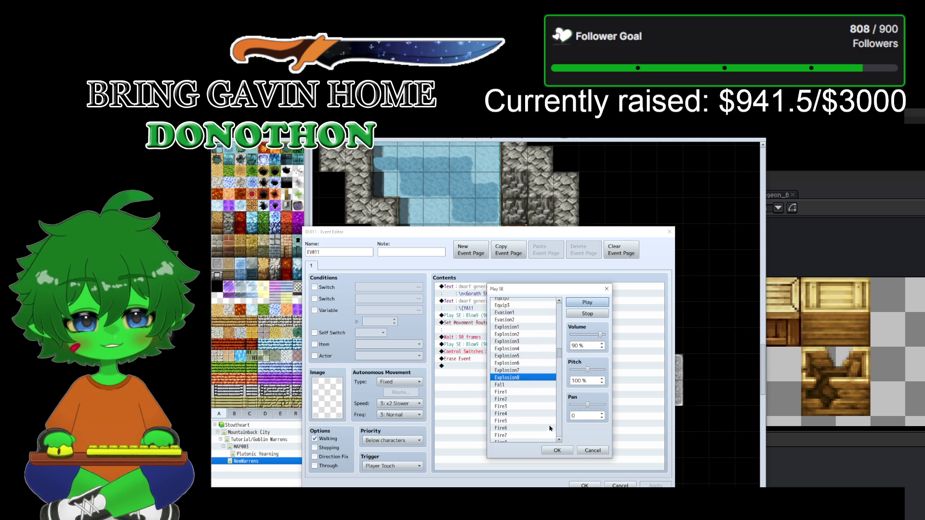
click(558, 451)
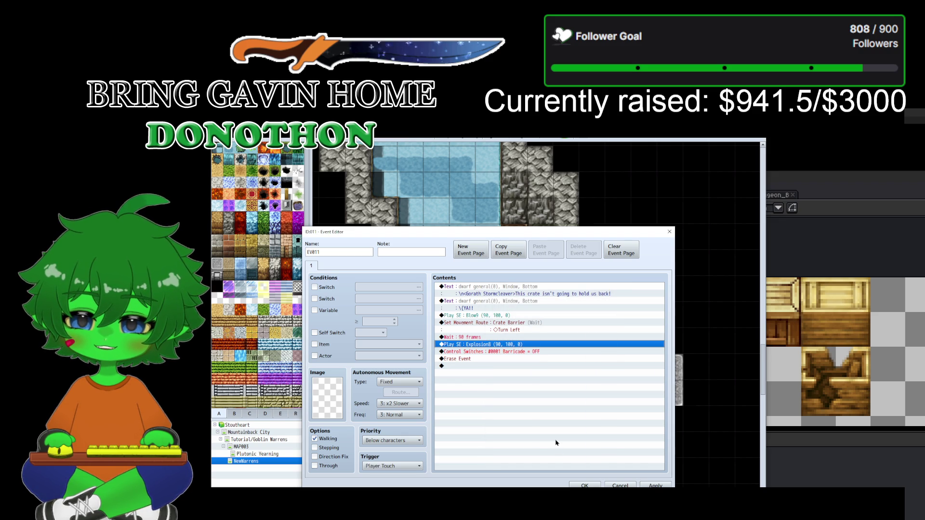
click(655, 485)
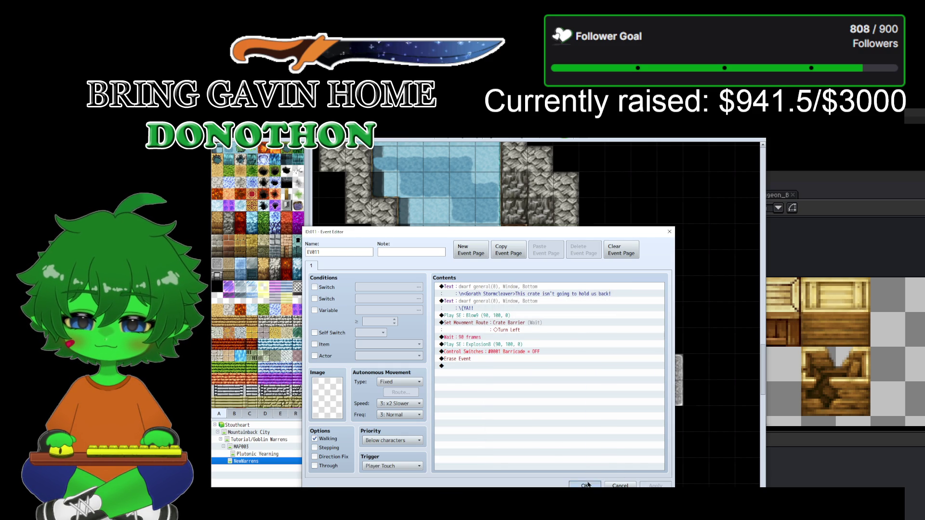
Step: Save the project, launch a playtest, and start a new game from the title screen
click(585, 485)
click(455, 381)
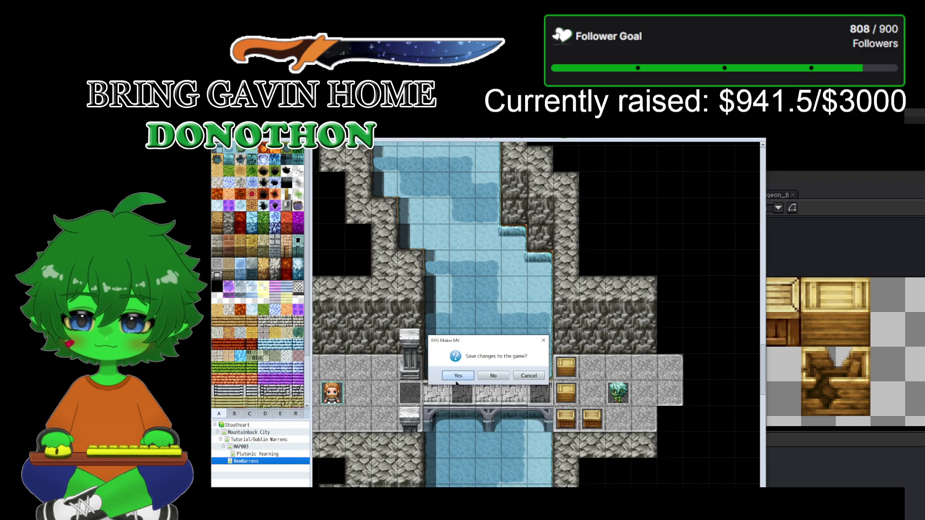
key(Return)
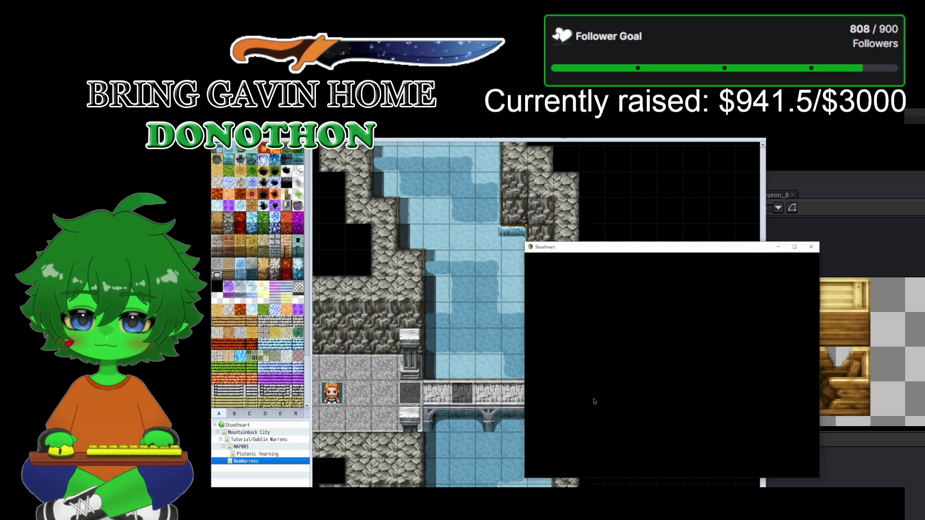
key(Return)
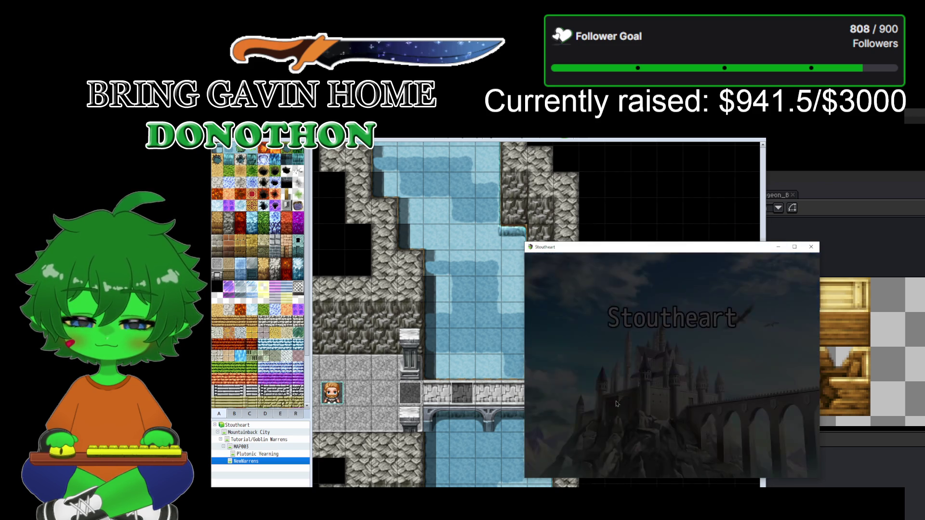
Step: Walk across the bridge, defeat the bat, play the crate cutscene through Gorath's YA!!, then close the game
key(Right)
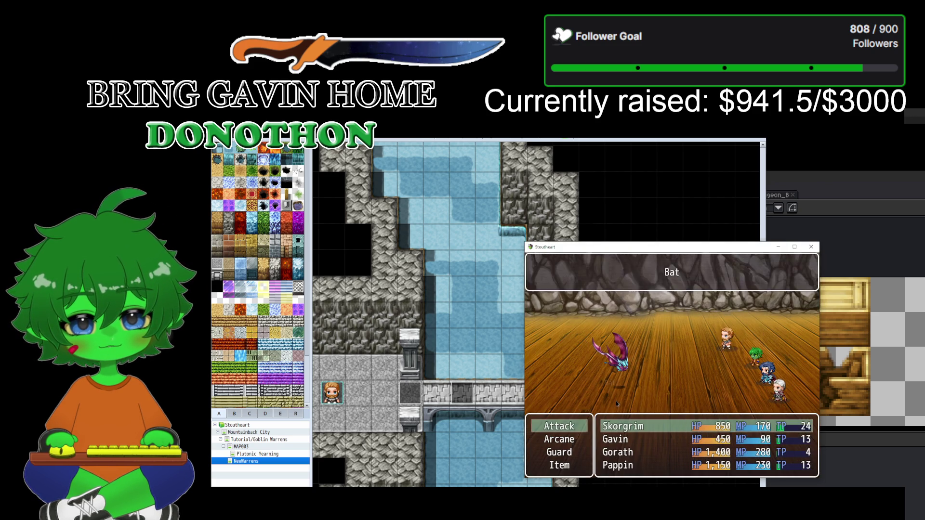
key(Return)
key(Return)
key(Return)
key(Return)
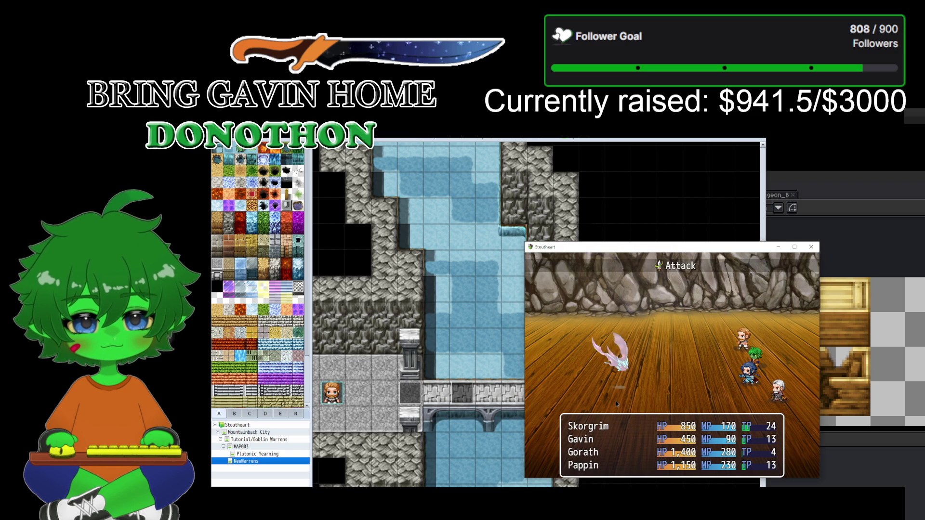
key(Return)
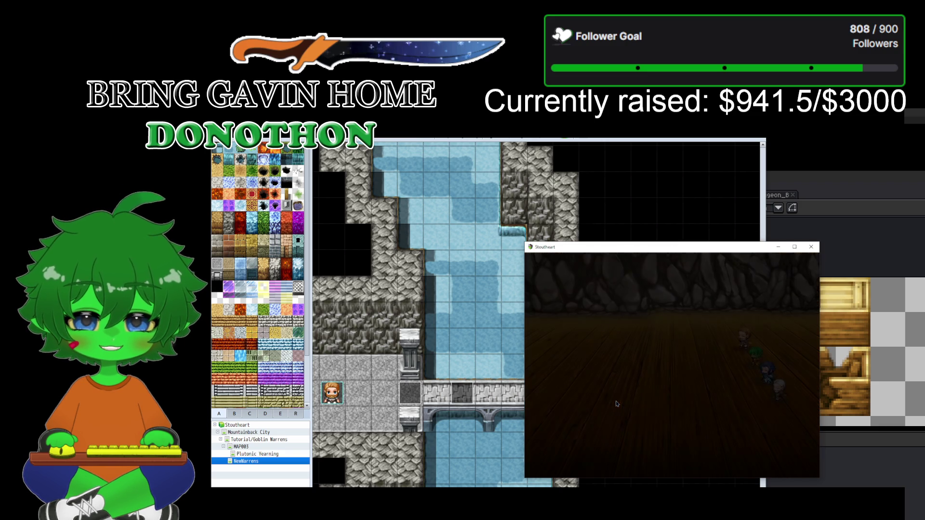
key(Return)
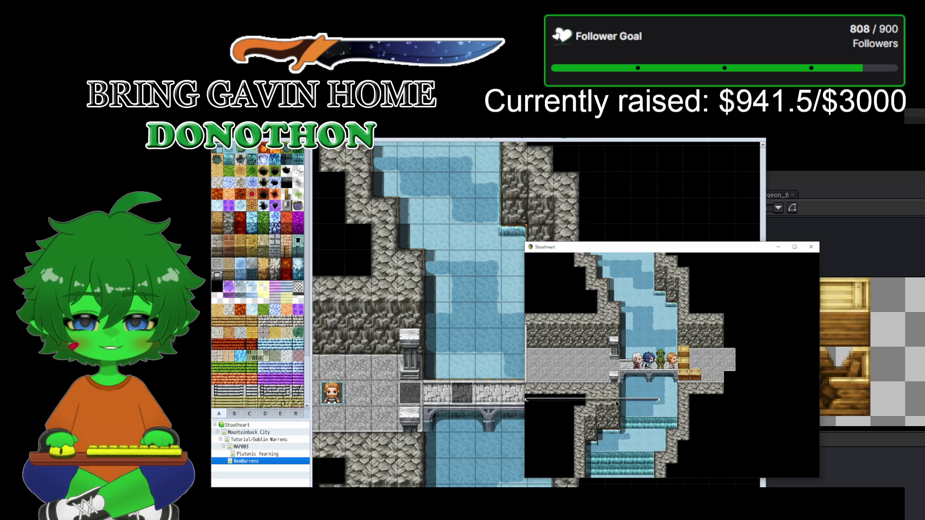
key(Return)
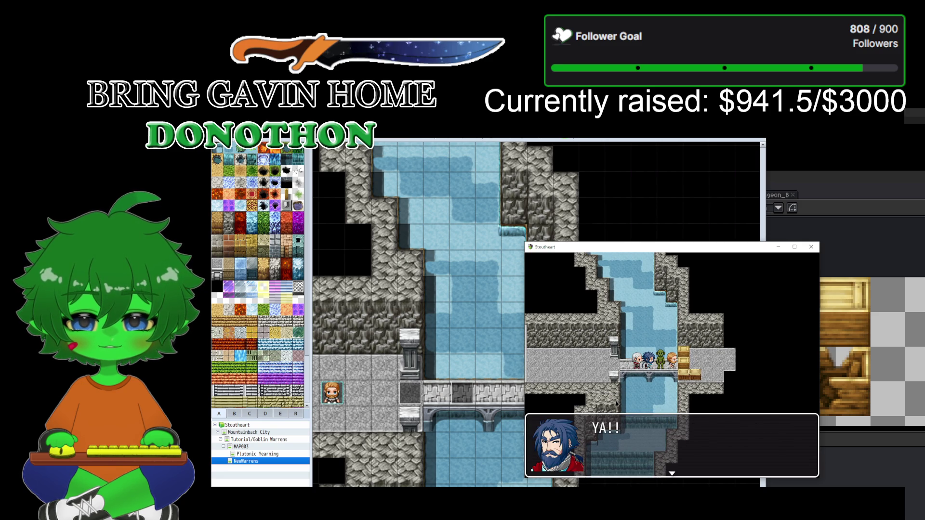
key(Return)
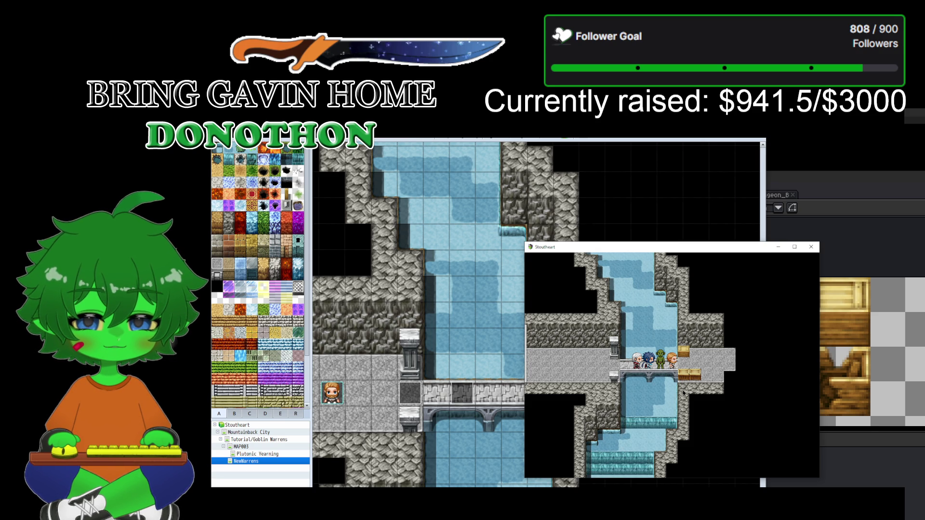
click(811, 246)
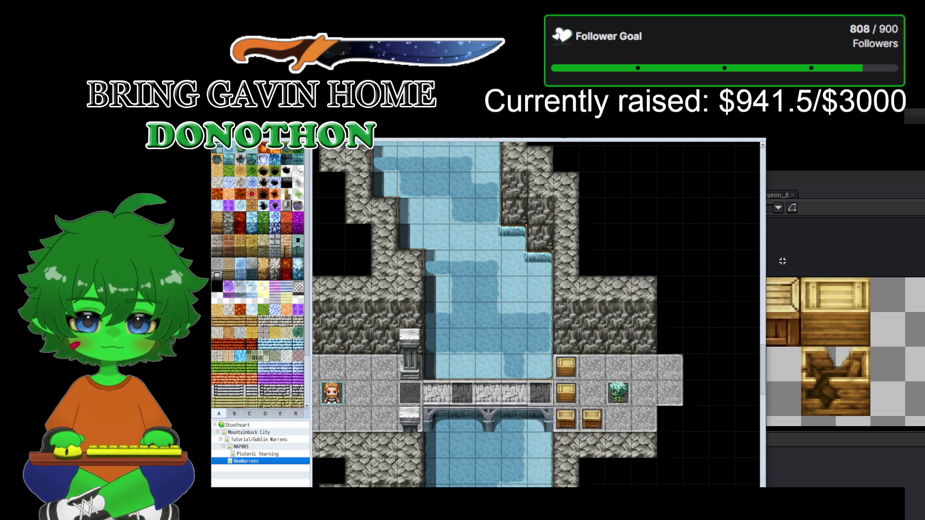
double_click(570, 418)
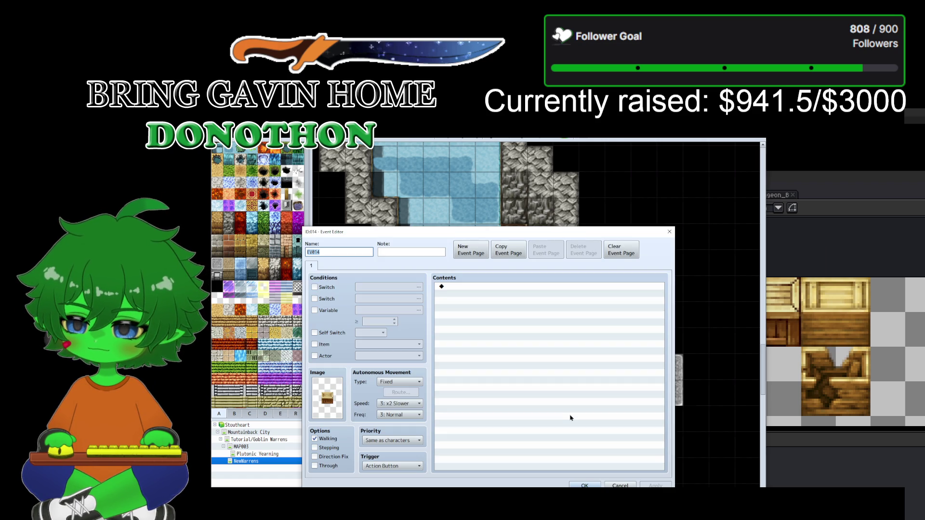
double_click(472, 289)
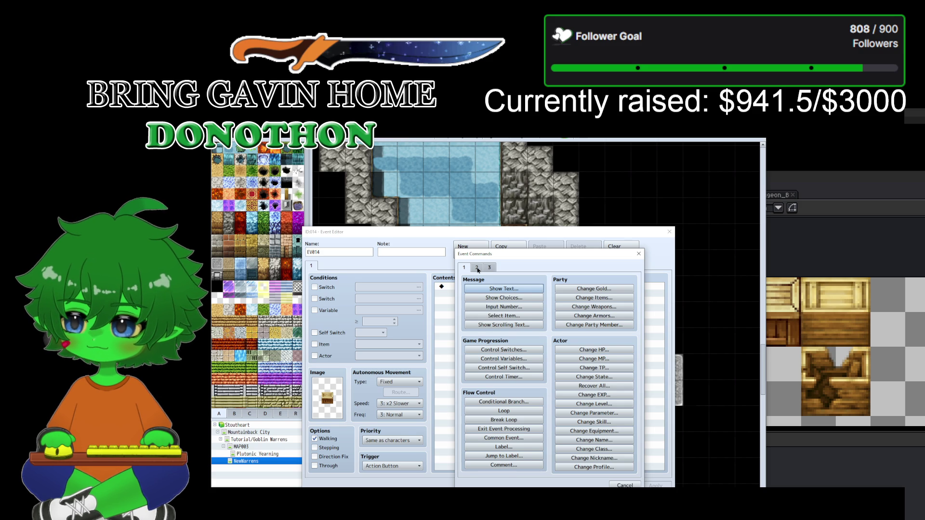
click(477, 269)
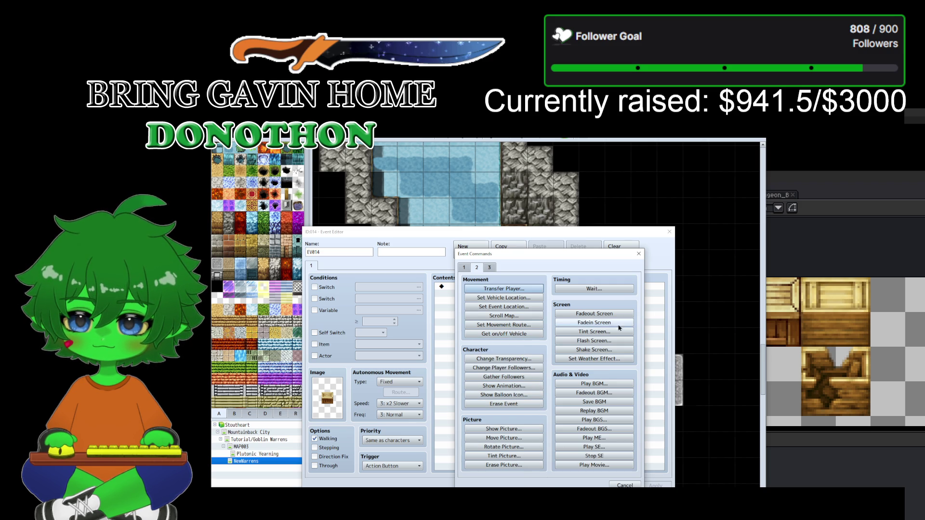
click(639, 255)
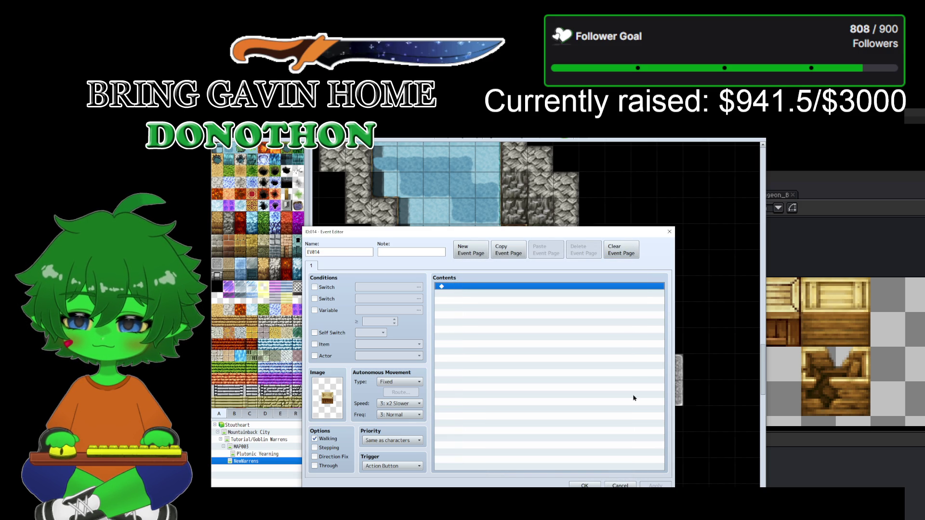
click(621, 486)
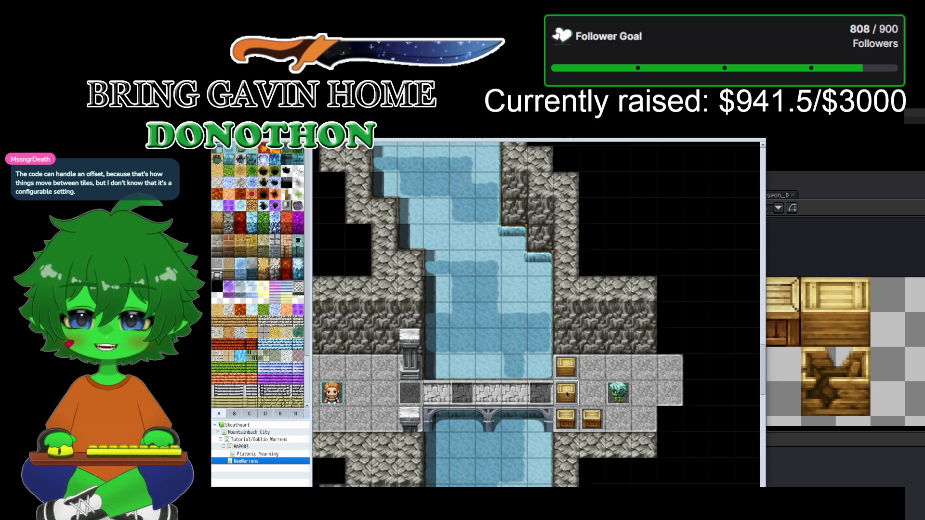
double_click(567, 394)
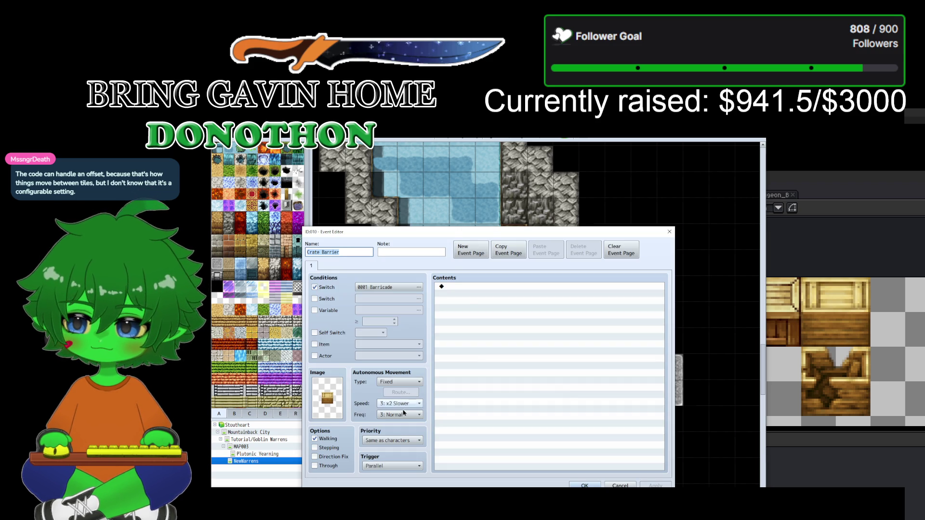
double_click(472, 291)
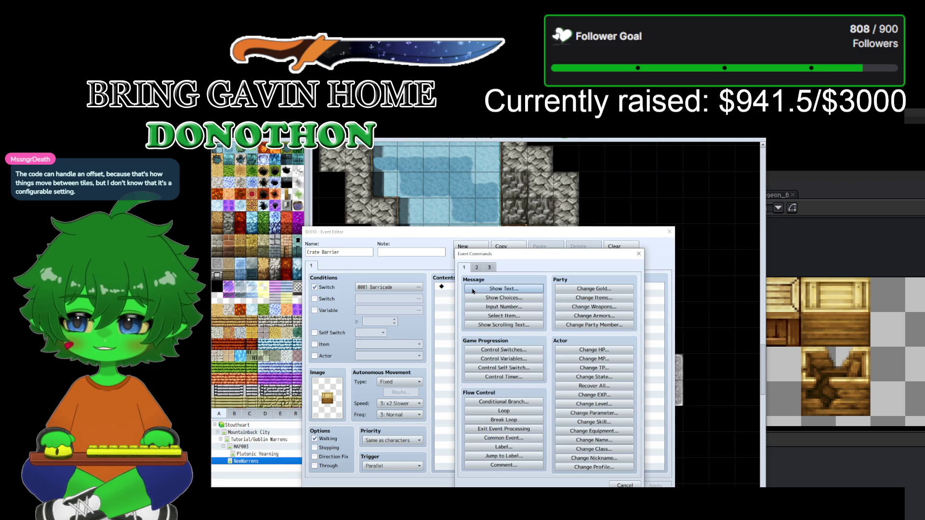
click(488, 268)
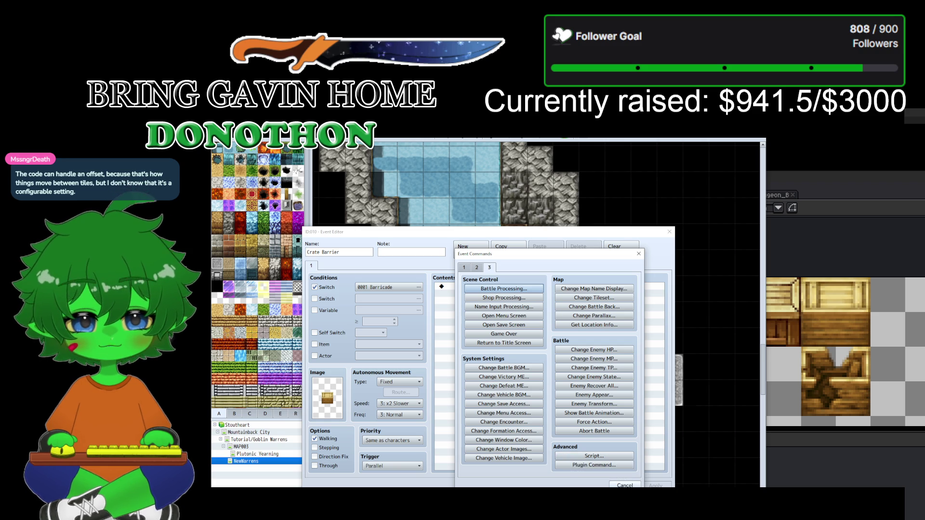
key(Escape)
key(Escape)
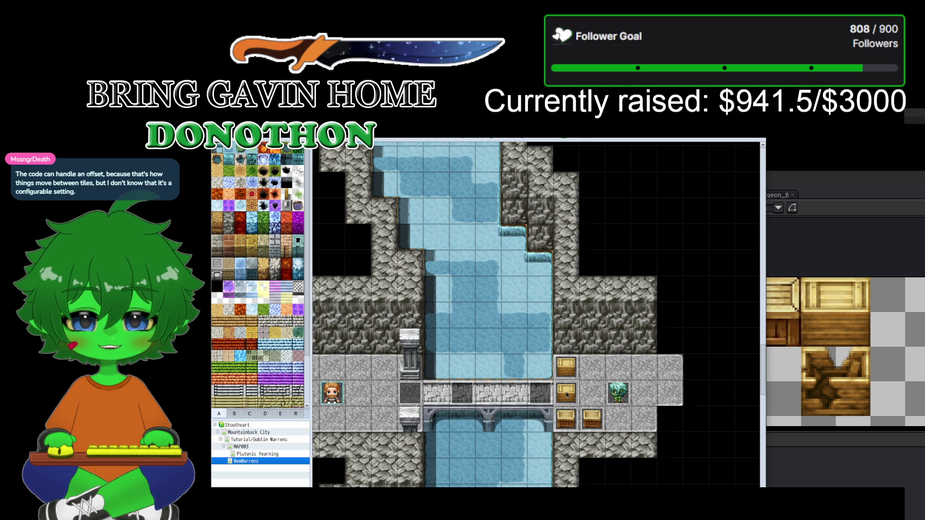
click(569, 428)
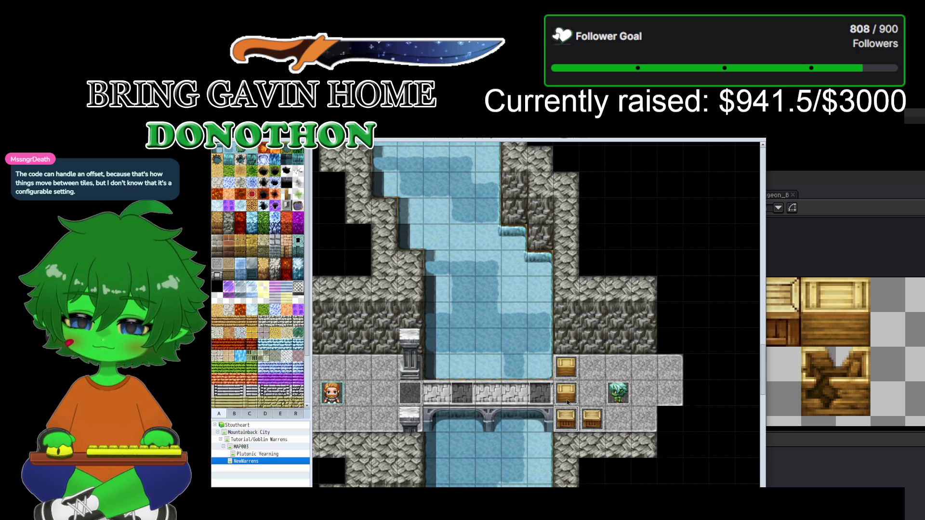
Step: Delete the three extra crate events to the right of the bridge
key(Delete)
click(595, 428)
key(Delete)
click(565, 367)
key(Delete)
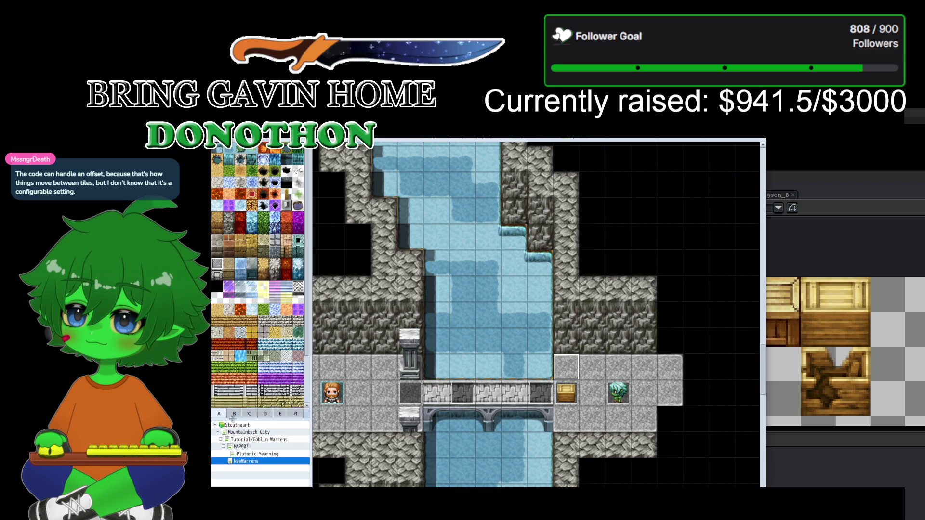
Step: Paint a rock-filled crate tile right of the bridge and a gold crate tile below its end
click(234, 413)
scroll(248, 314, down, 5)
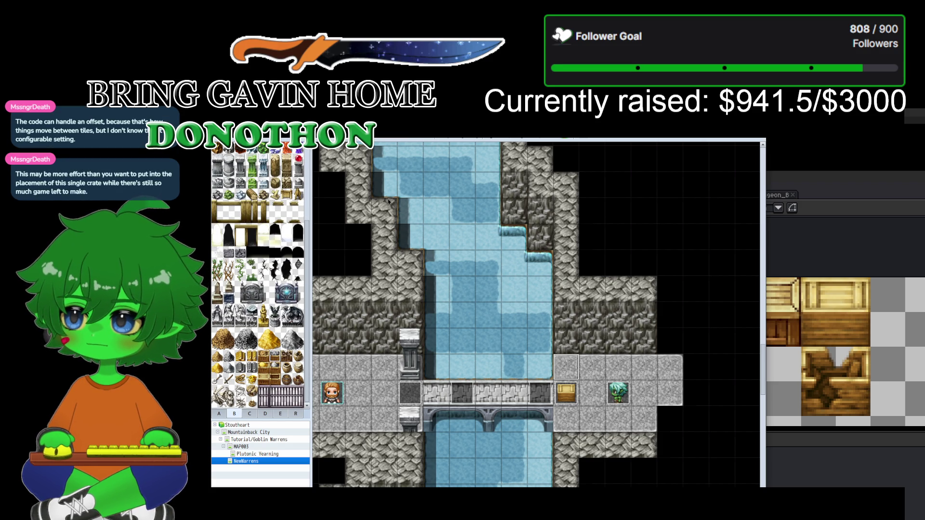
key(F5)
click(572, 374)
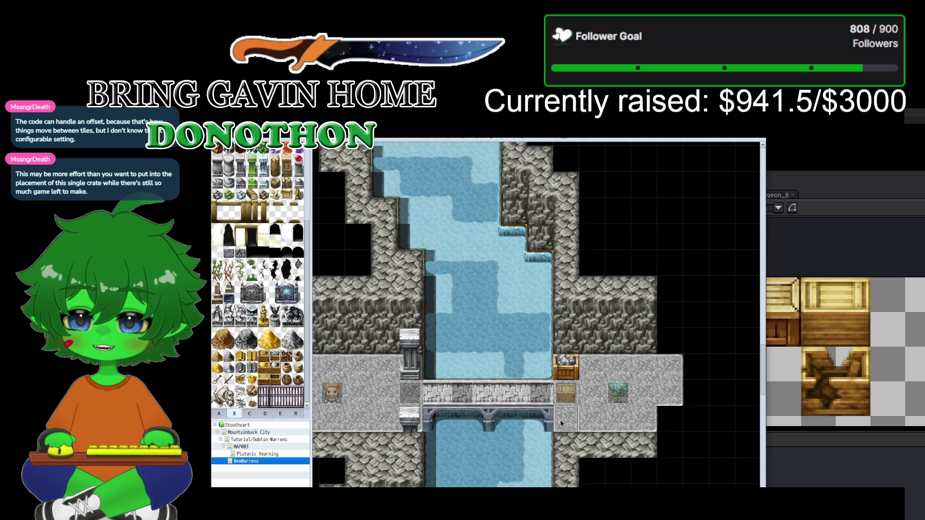
click(566, 419)
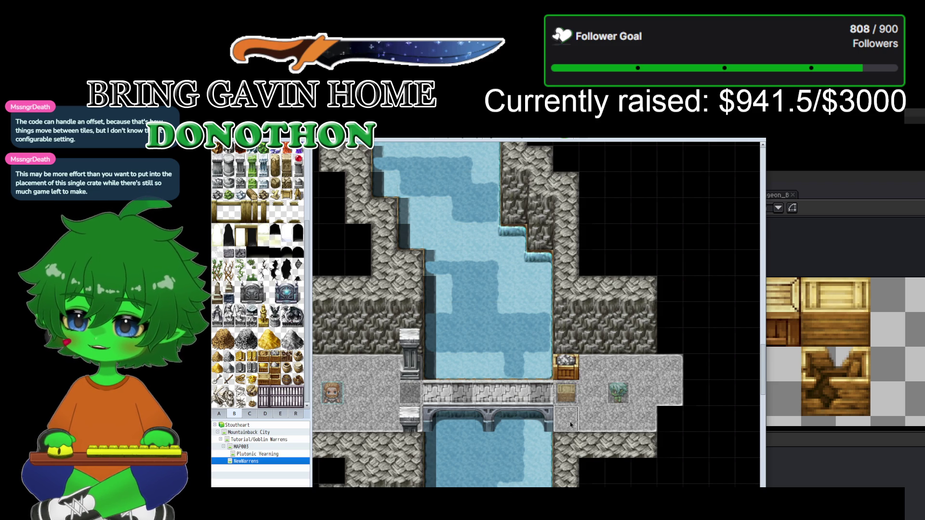
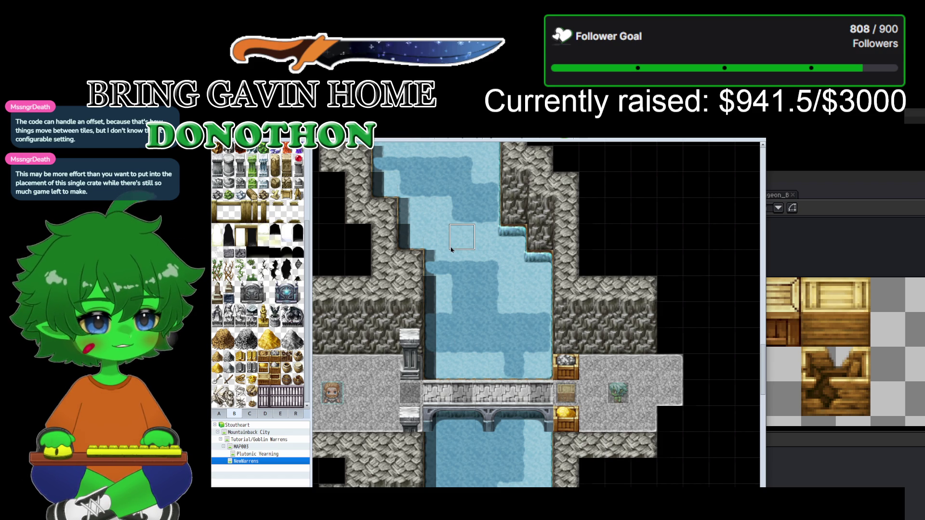
Step: Undo a crate placed at the bridge's east end and open the Database (F9) at Actors
click(562, 389)
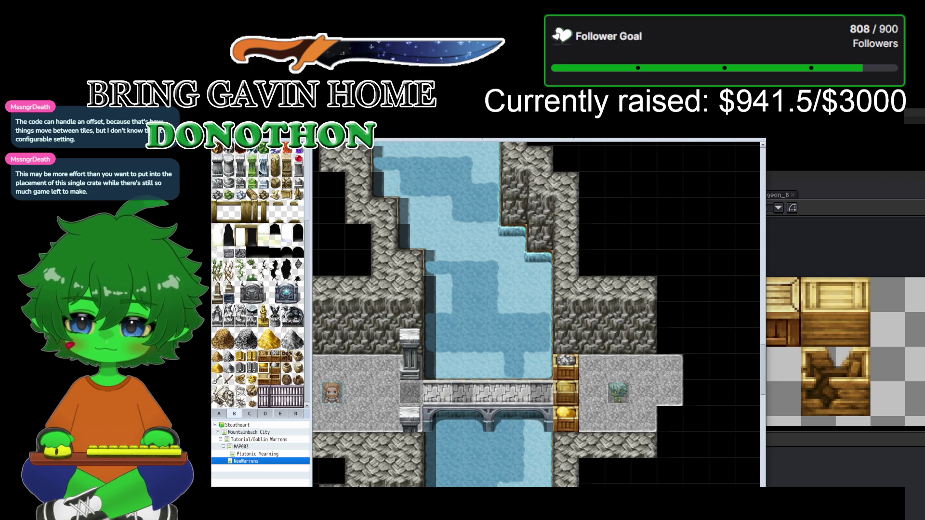
key(ctrl+z)
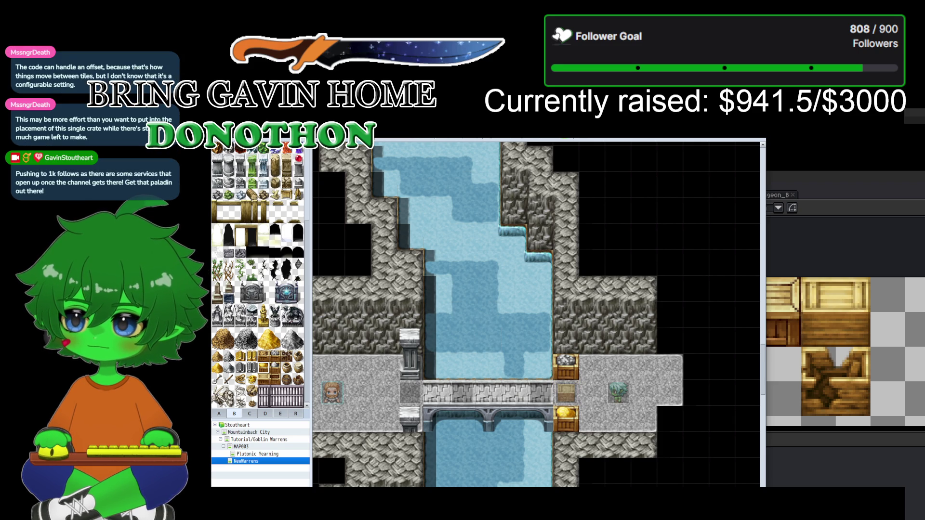
key(F9)
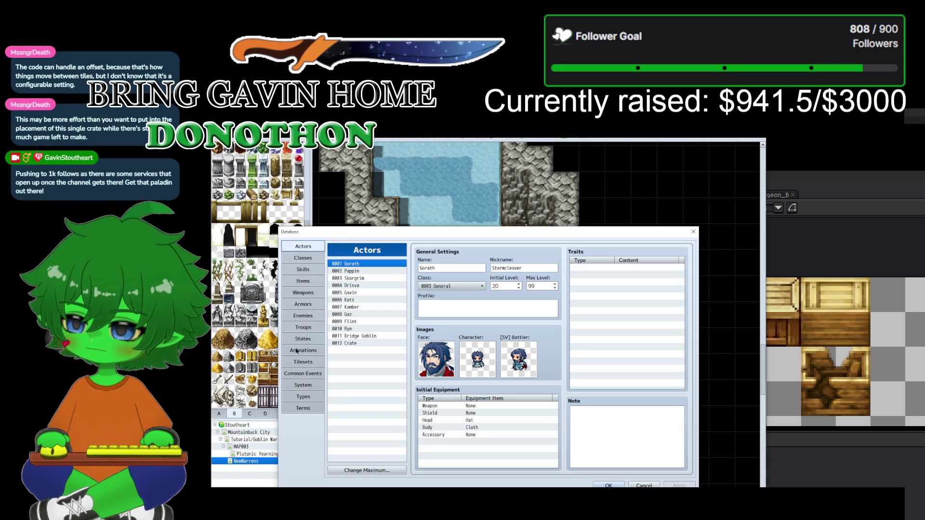
Step: In Common Events, rename 0001 to 'Event offset (WIP)', keep trigger None, and apply
click(302, 374)
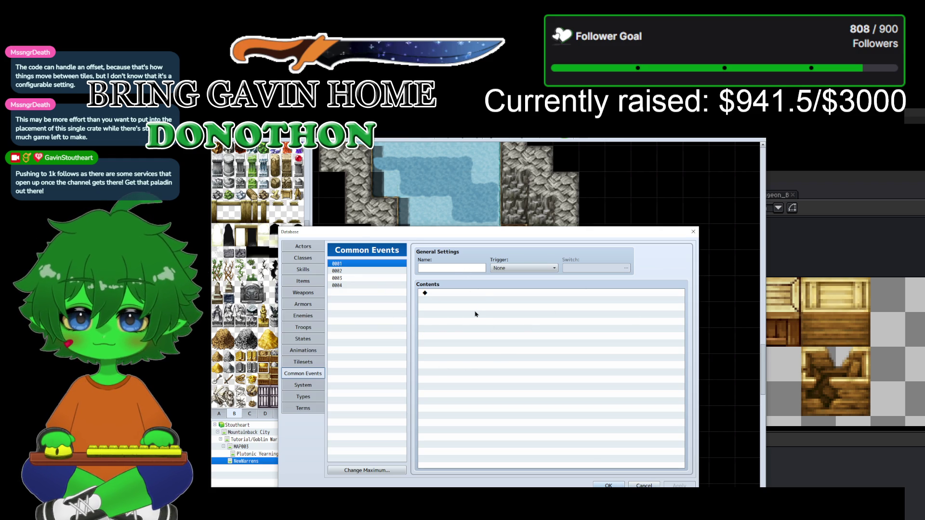
click(453, 272)
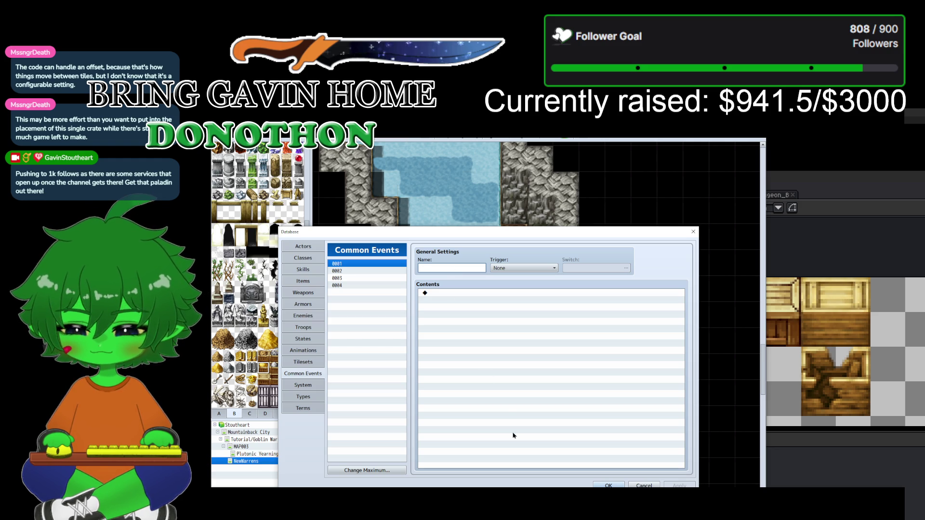
text(Event )
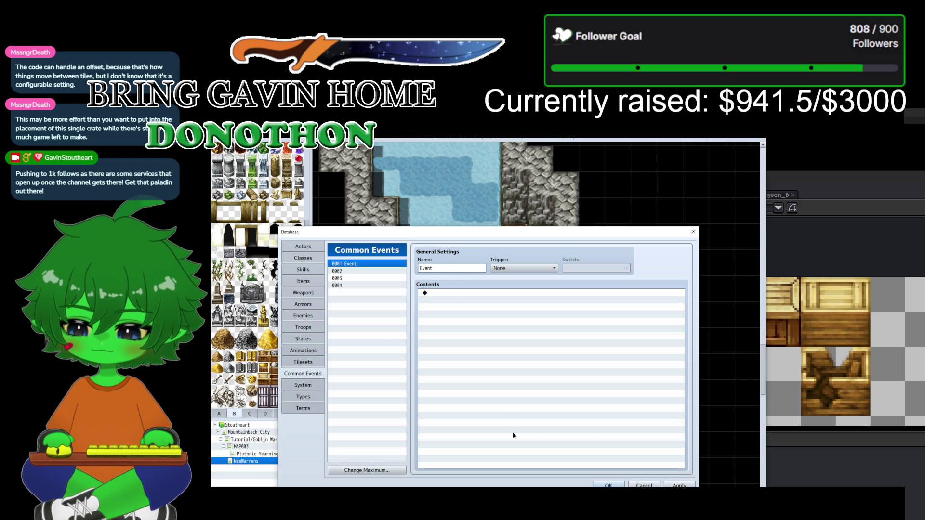
text(off)
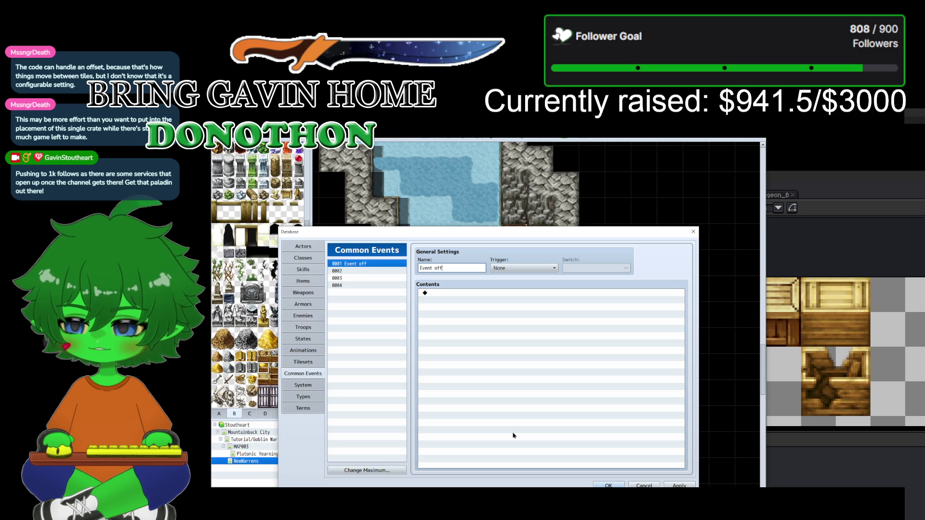
text(set (WI()
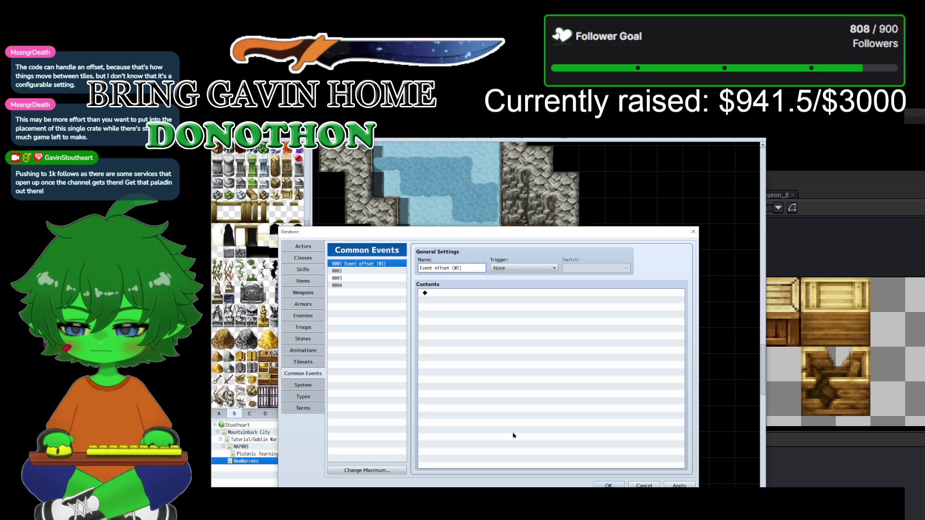
key(BackSpace)
text())
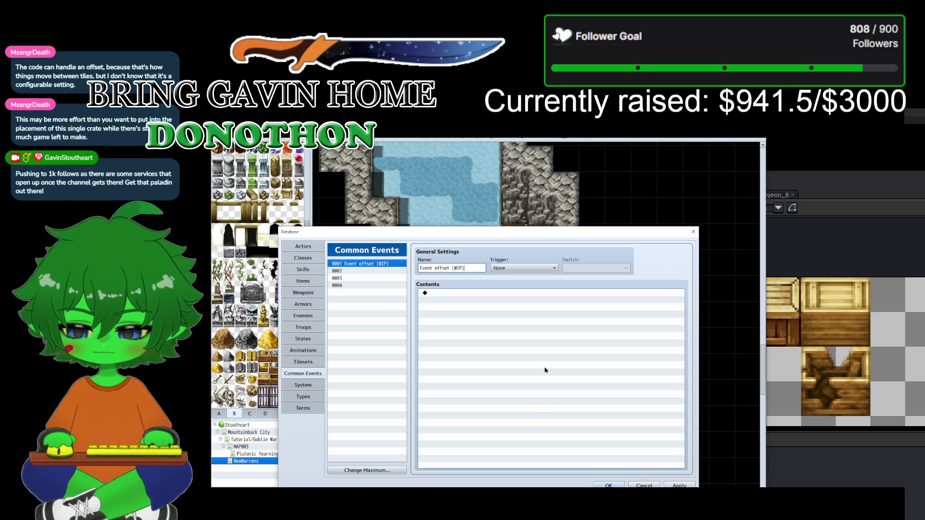
click(555, 269)
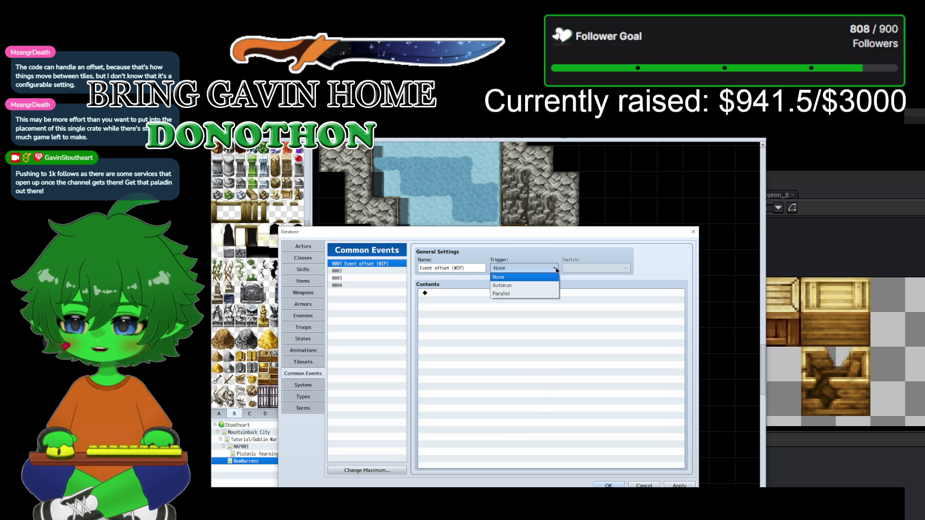
click(555, 270)
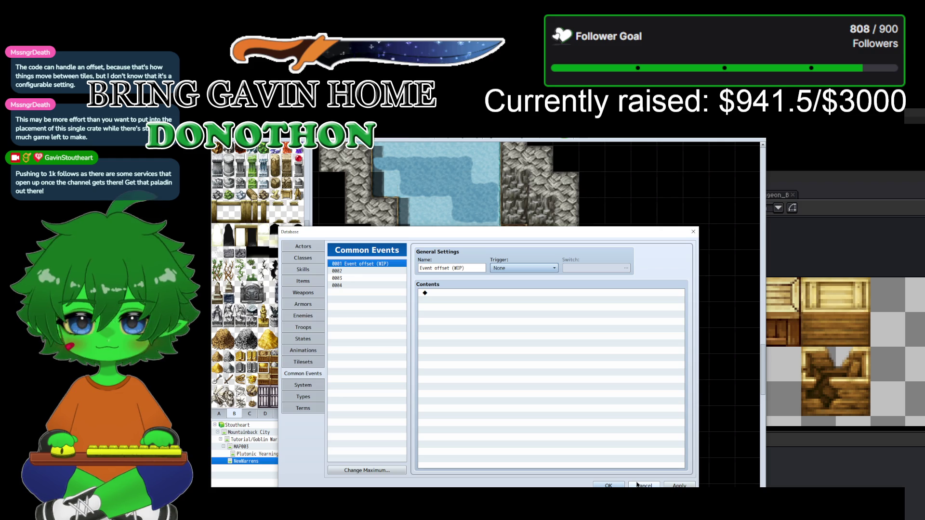
click(679, 485)
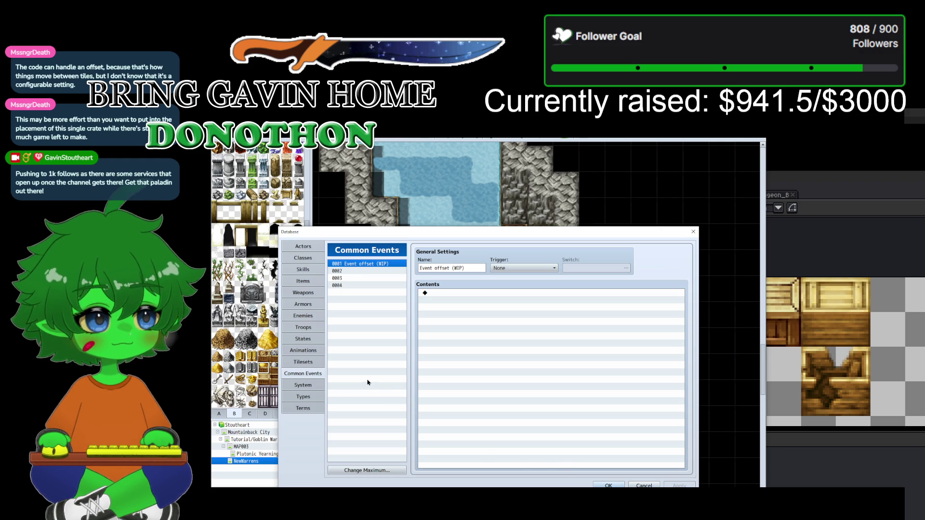
Step: Close the Database, then close the Dungeon_A5, VXADung and dwarf sniper images in Photoshop
click(603, 484)
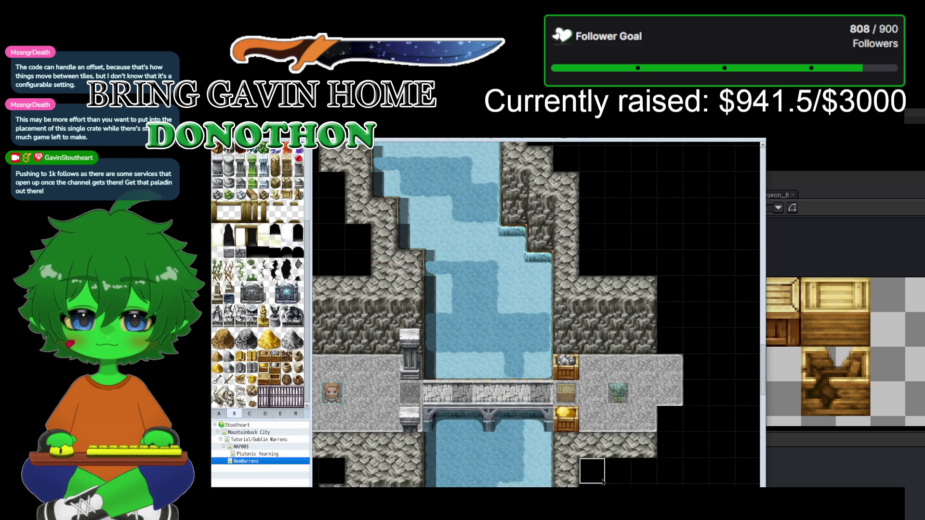
scroll(487, 404, down, 1)
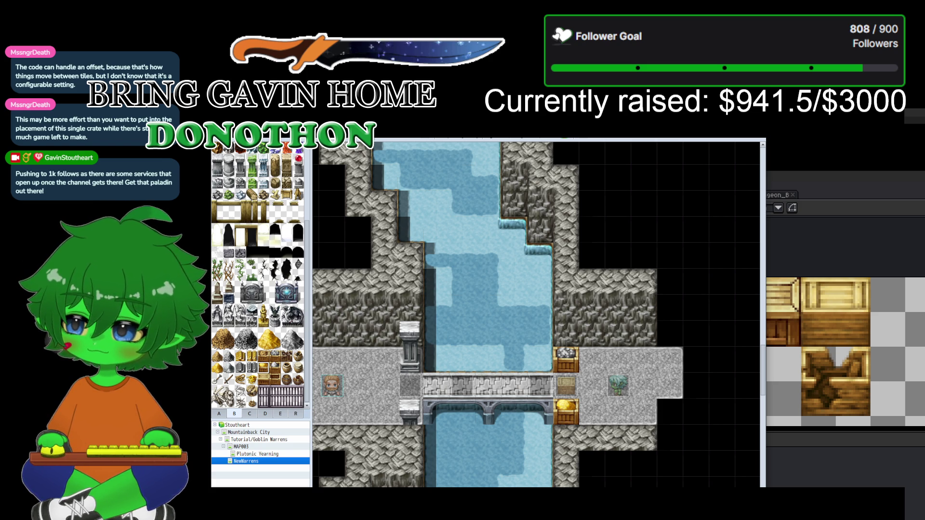
key(alt+Tab)
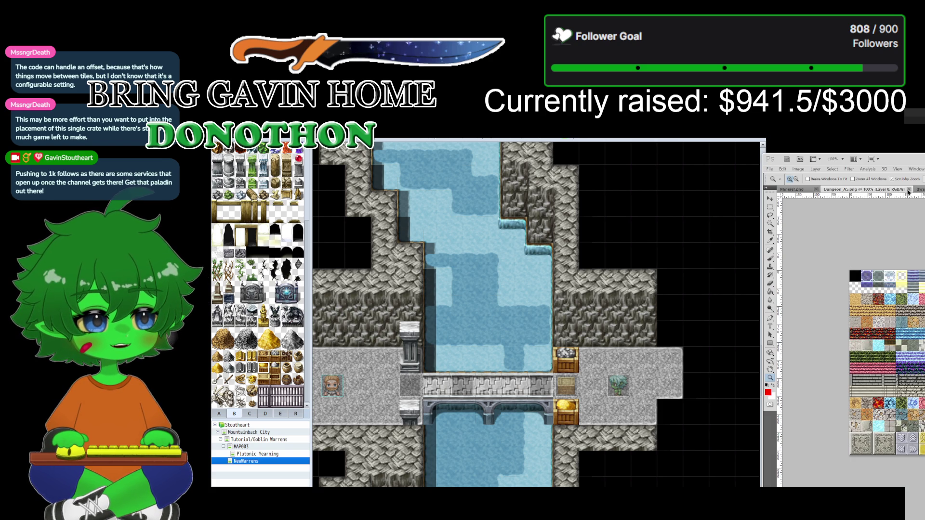
click(908, 191)
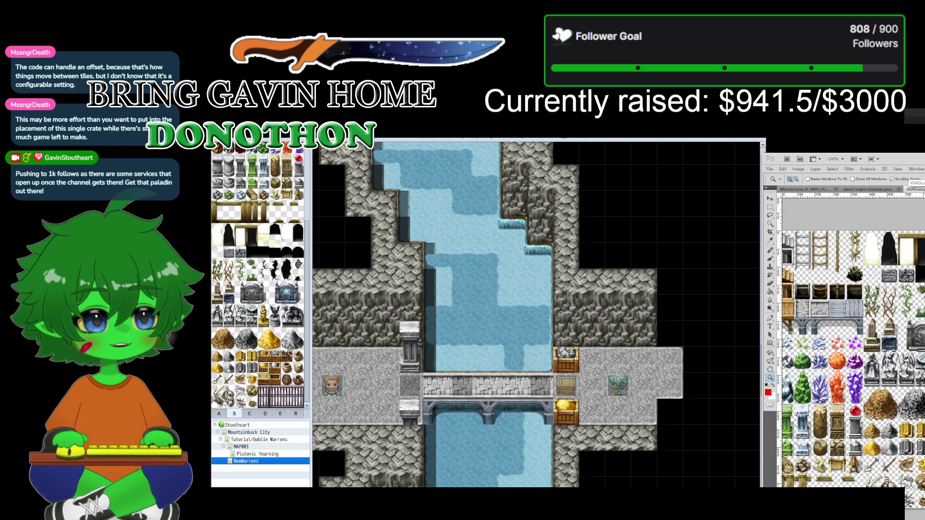
key(ctrl+w)
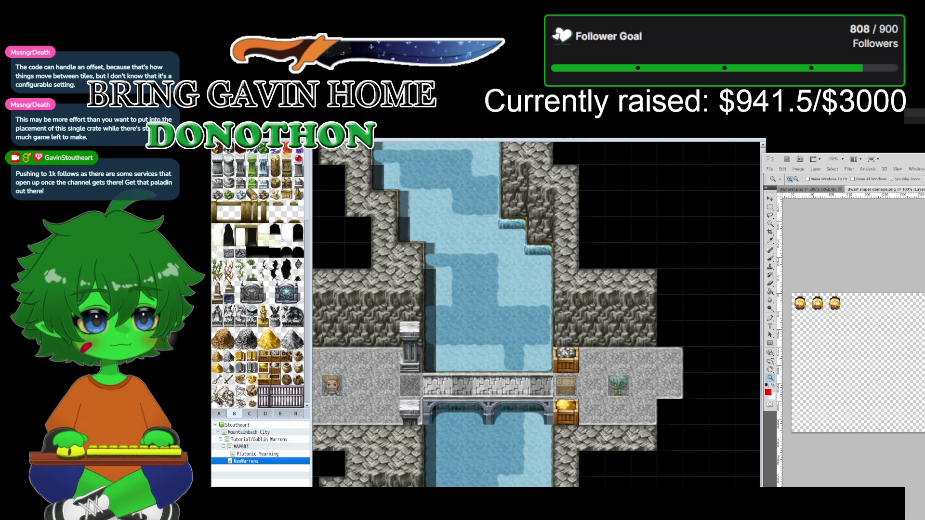
key(ctrl+w)
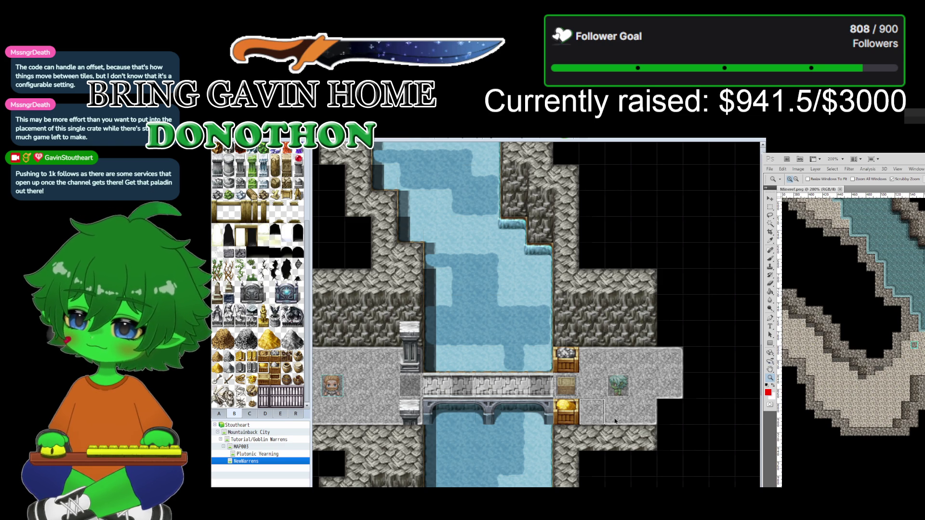
Step: Zoom into Mineref.png, pan to the bridge above the pier, and zoom back to 200%
key(ctrl+plus)
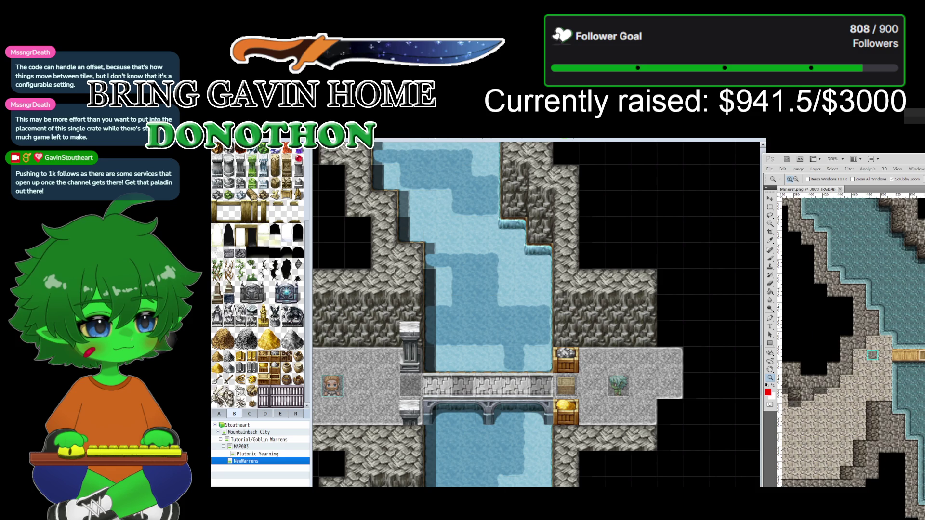
key(ctrl+plus)
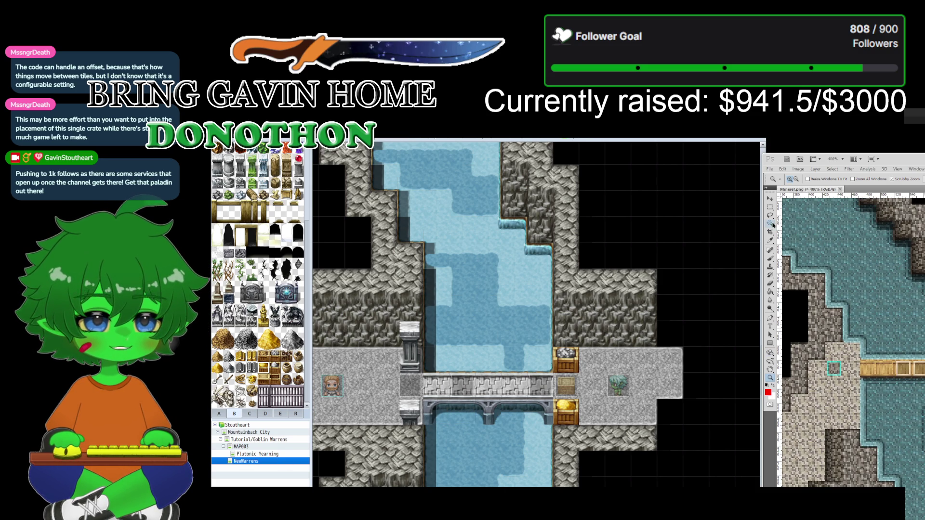
click(770, 370)
mouse_move(823, 377)
mouse_down()
mouse_move(814, 371)
mouse_move(859, 373)
mouse_move(872, 361)
mouse_up()
key(z)
alt+click(915, 341)
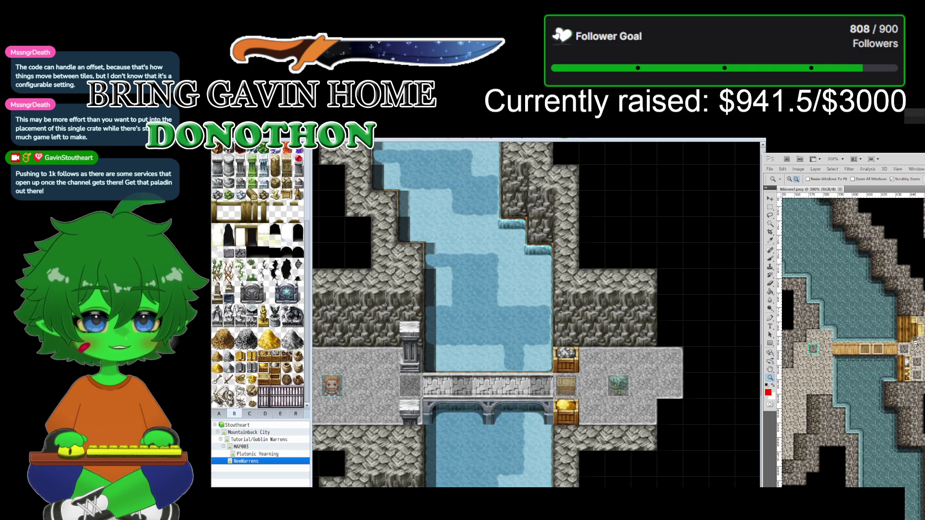
alt+click(915, 342)
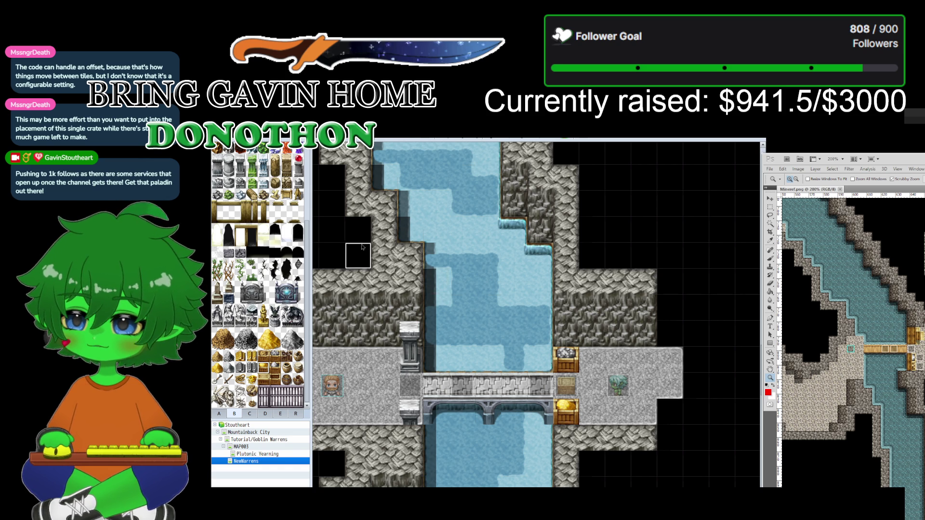
Step: Paint grey stone floor east of the bridge and turn one rock tile above it into floor
click(222, 415)
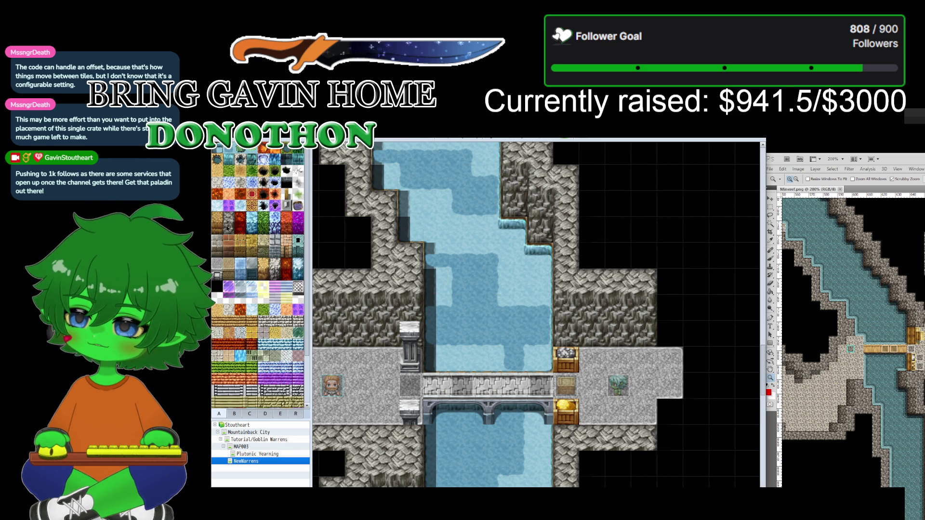
click(216, 264)
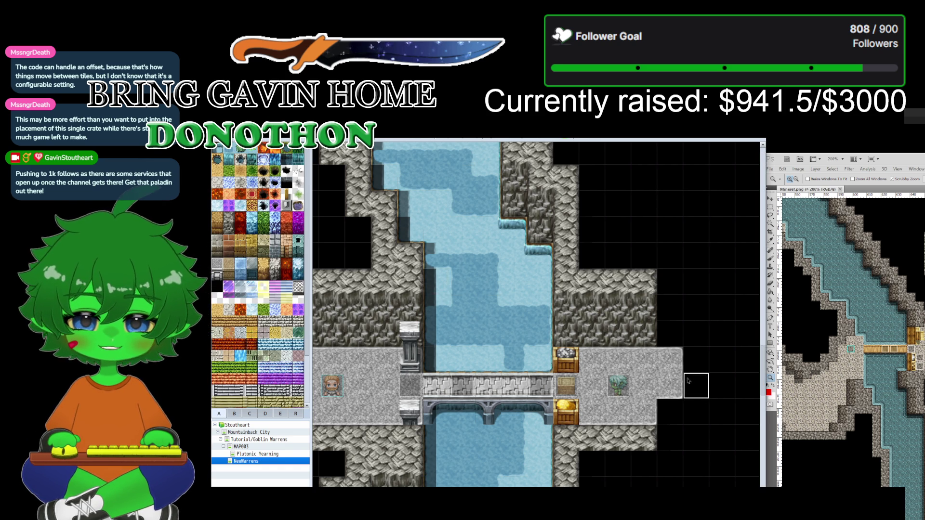
mouse_move(736, 387)
mouse_down()
mouse_move(696, 361)
mouse_move(670, 412)
mouse_move(722, 412)
mouse_move(704, 370)
mouse_move(722, 361)
mouse_move(728, 396)
mouse_up()
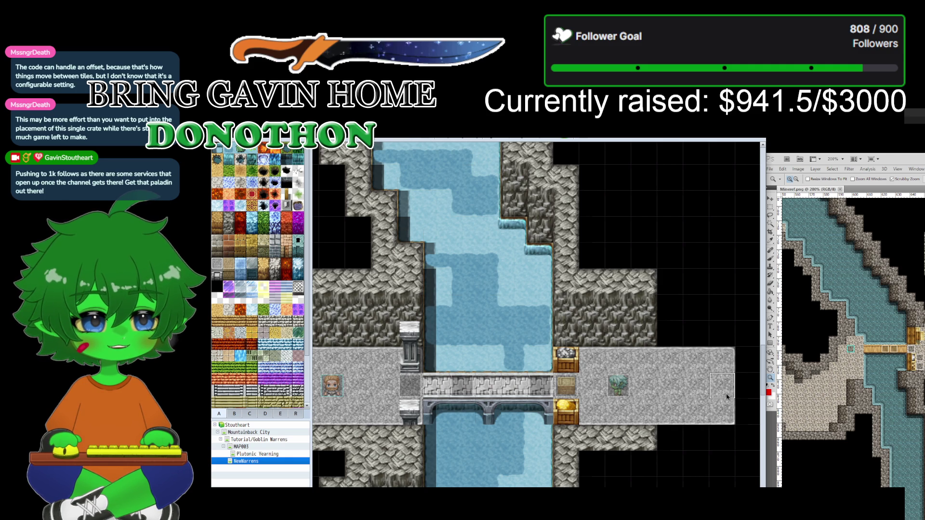
click(618, 342)
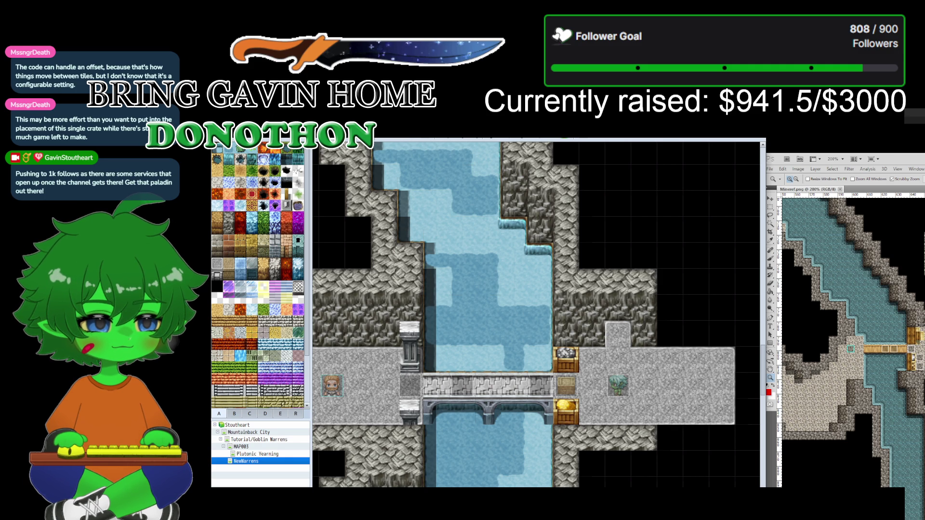
click(274, 439)
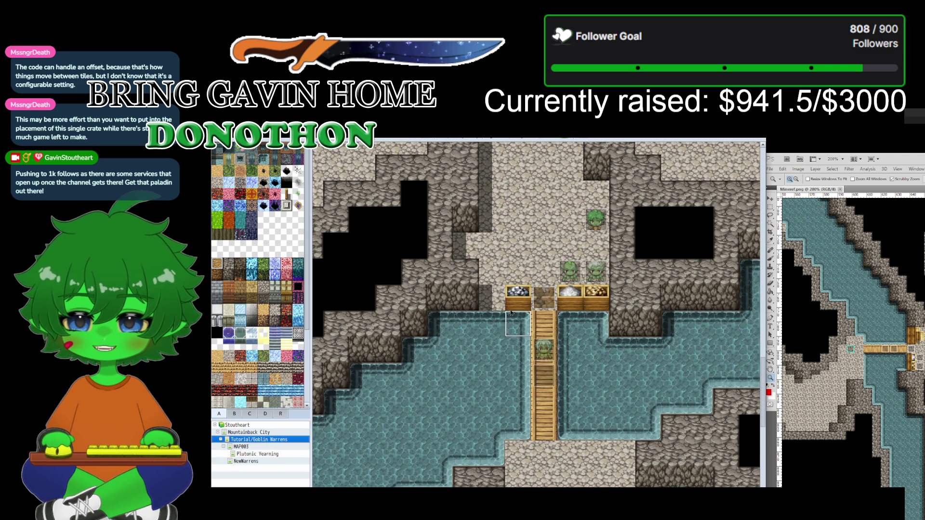
scroll(474, 246, down, 1)
scroll(479, 249, up, 3)
scroll(484, 251, up, 3)
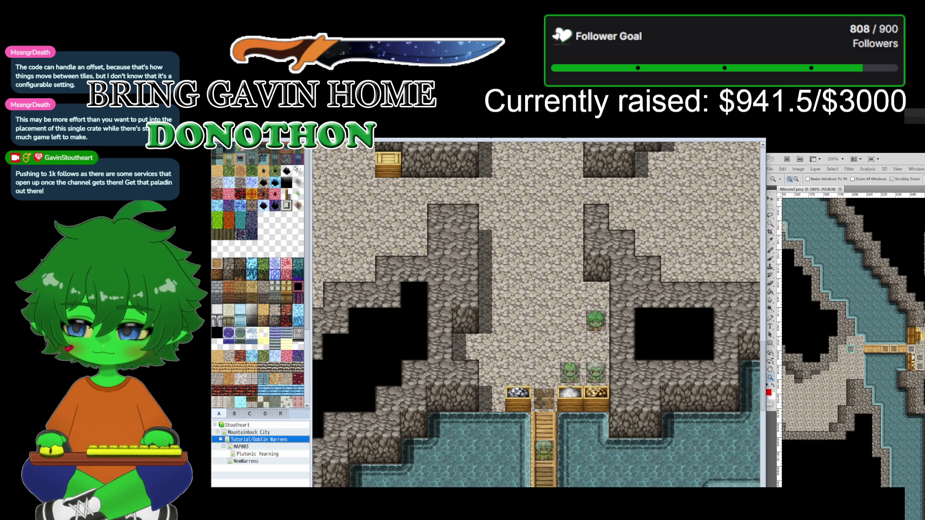
click(239, 461)
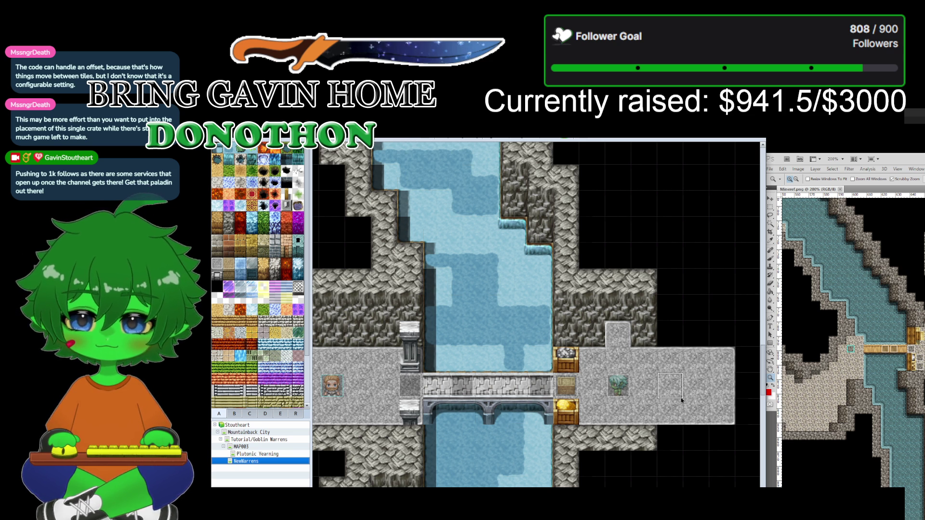
Step: Pick the rock wall tile and paint rock across the black row above the cliff by the waterfall
scroll(681, 397, down, 1)
scroll(680, 397, left, 10)
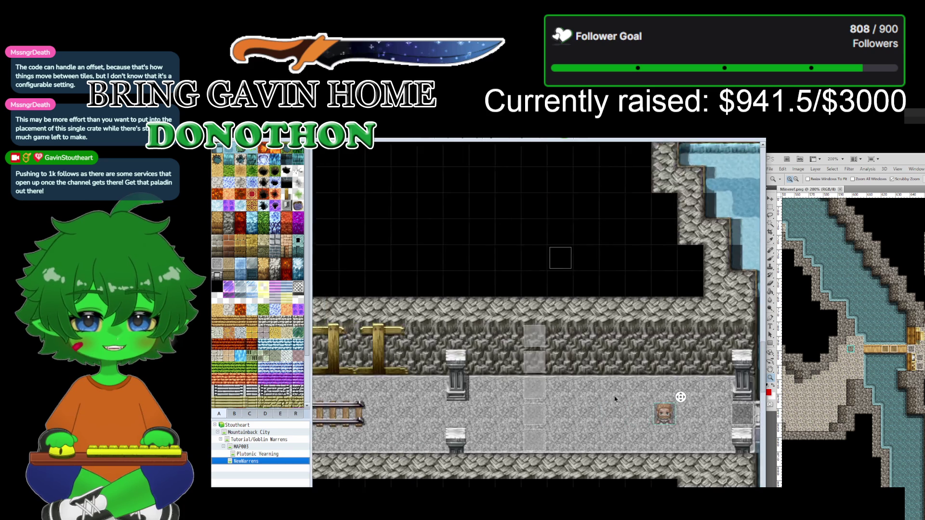
scroll(681, 397, up, 2)
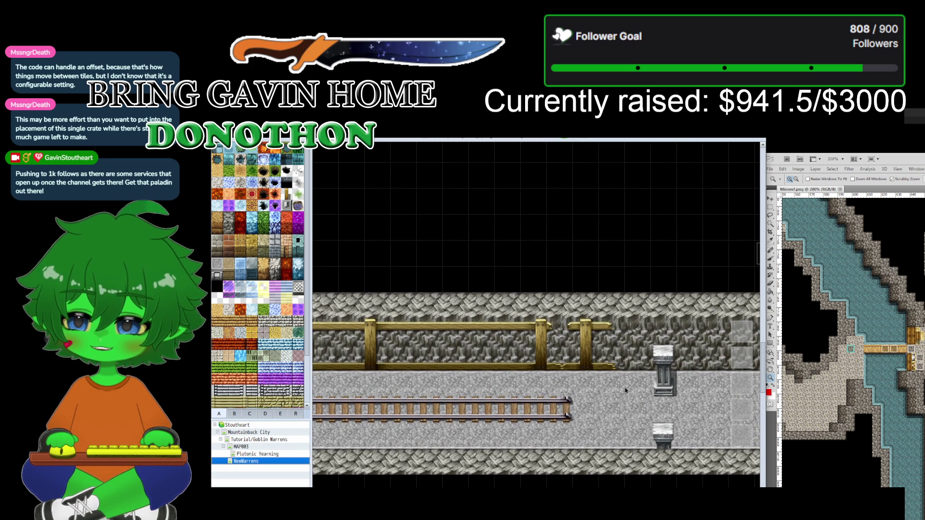
middle_click(400, 409)
scroll(399, 408, right, 10)
scroll(400, 408, left, 6)
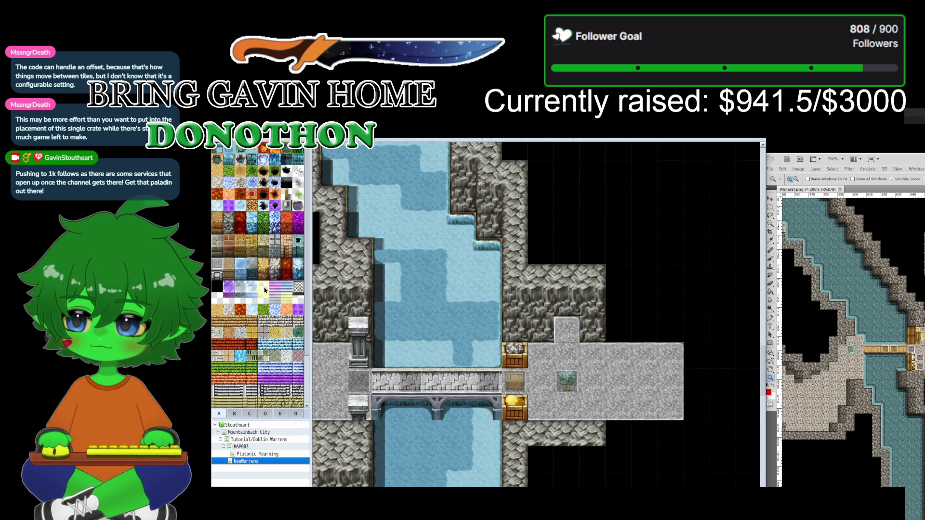
click(228, 228)
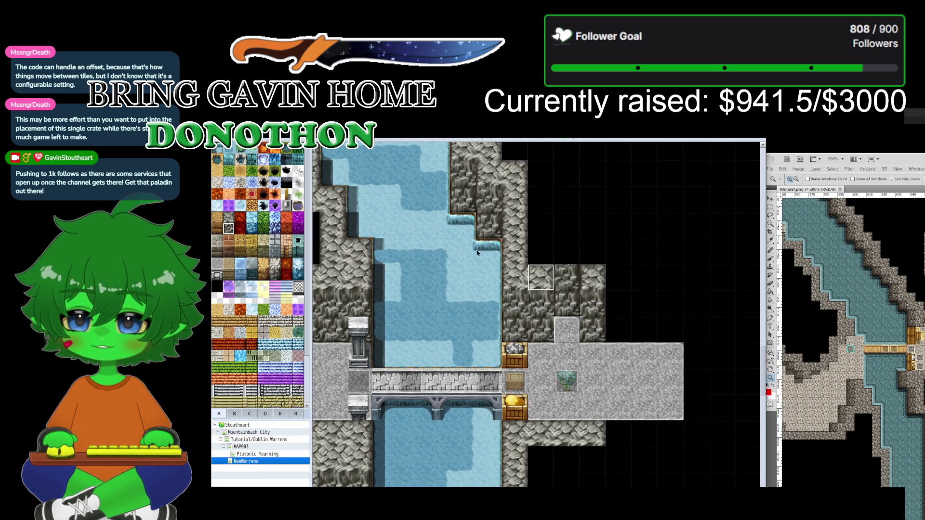
right_click(358, 226)
click(567, 252)
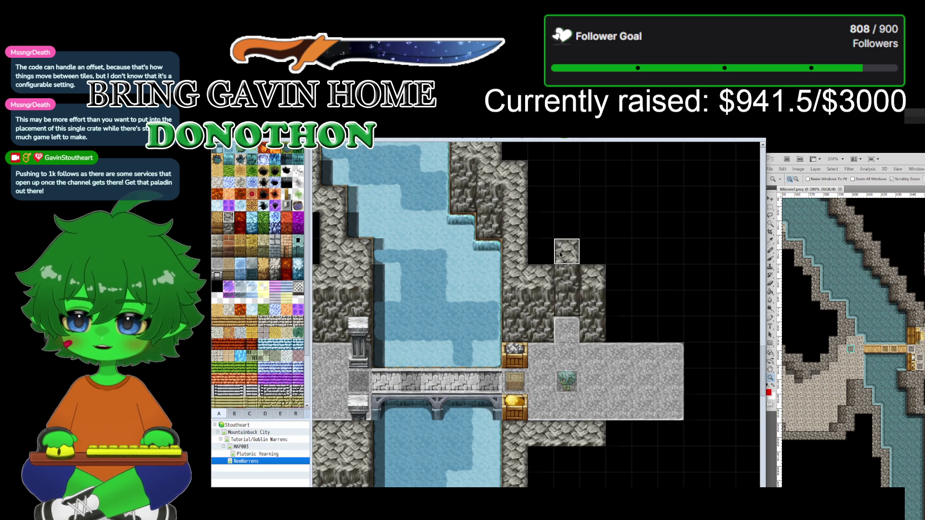
click(541, 252)
click(592, 251)
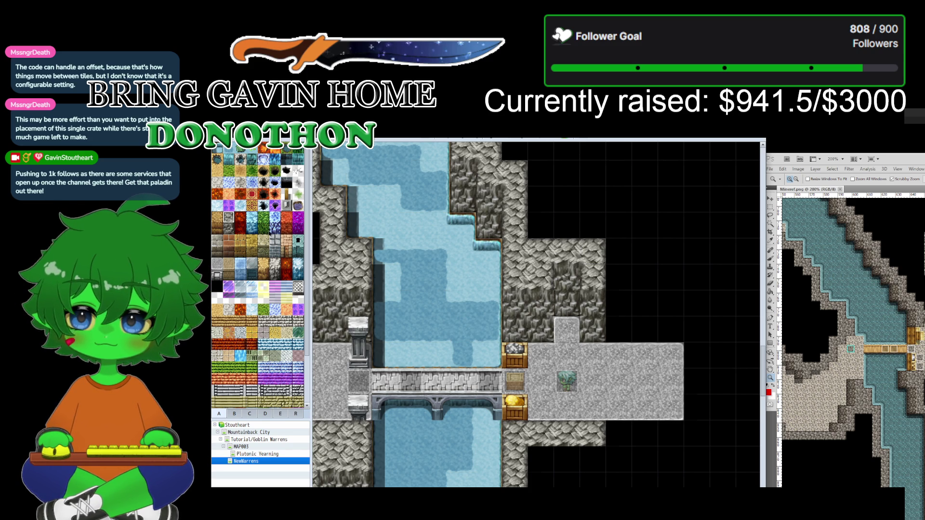
Step: Select the lower rock wall tile, then browse the object tiles palette
click(228, 228)
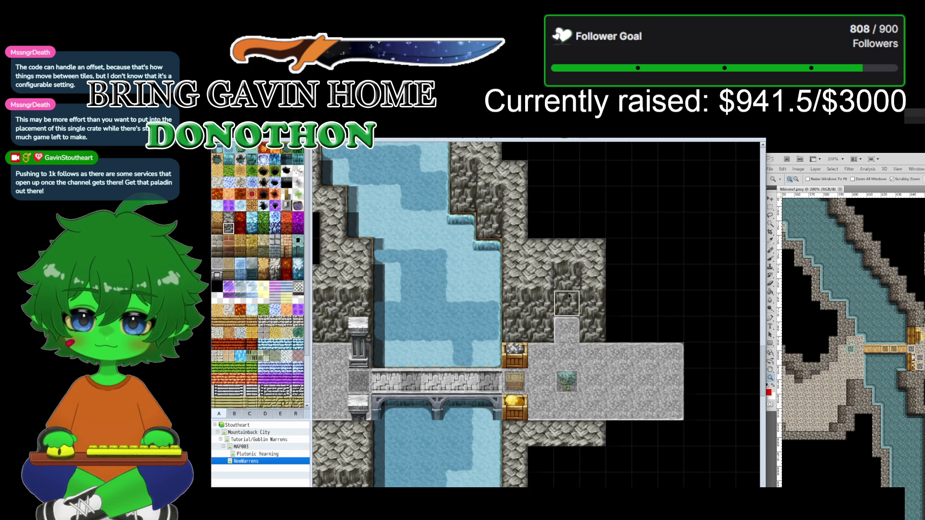
click(235, 414)
scroll(260, 288, up, 5)
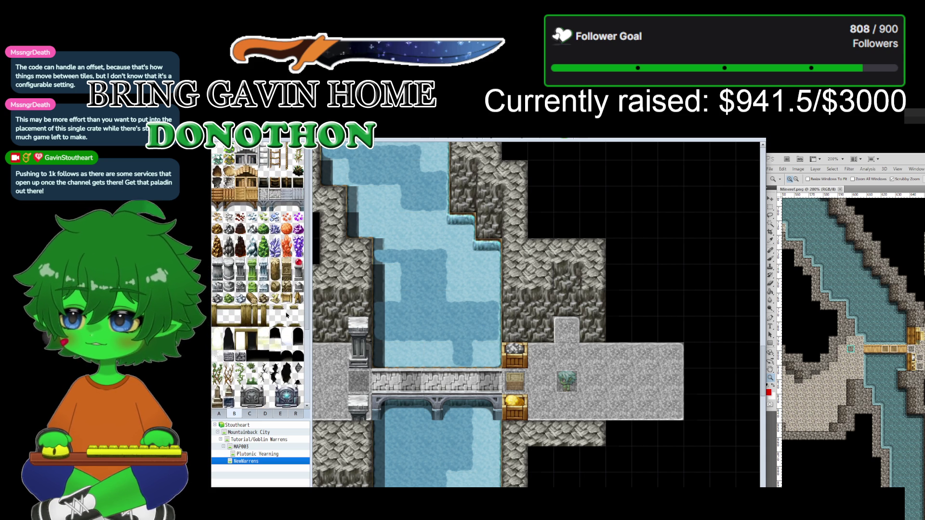
Step: Scroll through the object tiles and the furniture, bookshelf and curtain tiles
scroll(250, 327, down, 1)
scroll(305, 307, down, 1)
scroll(304, 307, down, 3)
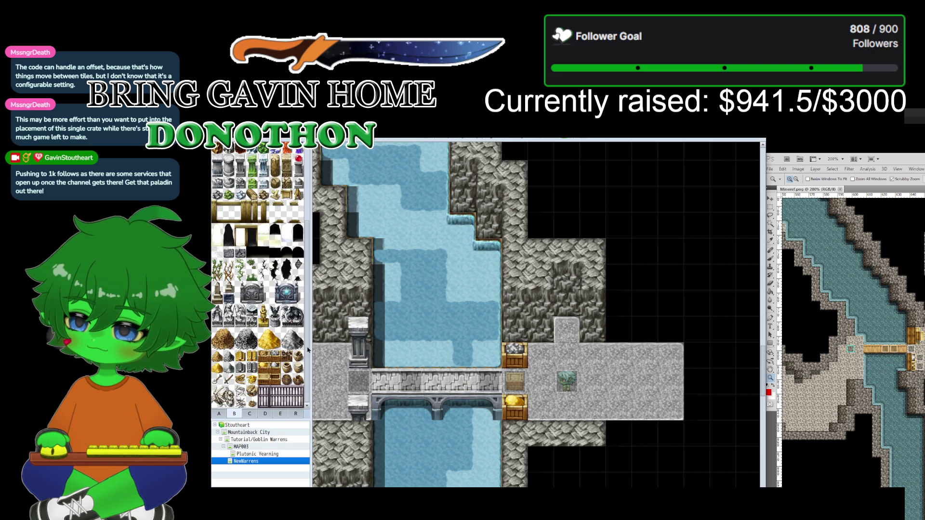
scroll(305, 353, up, 5)
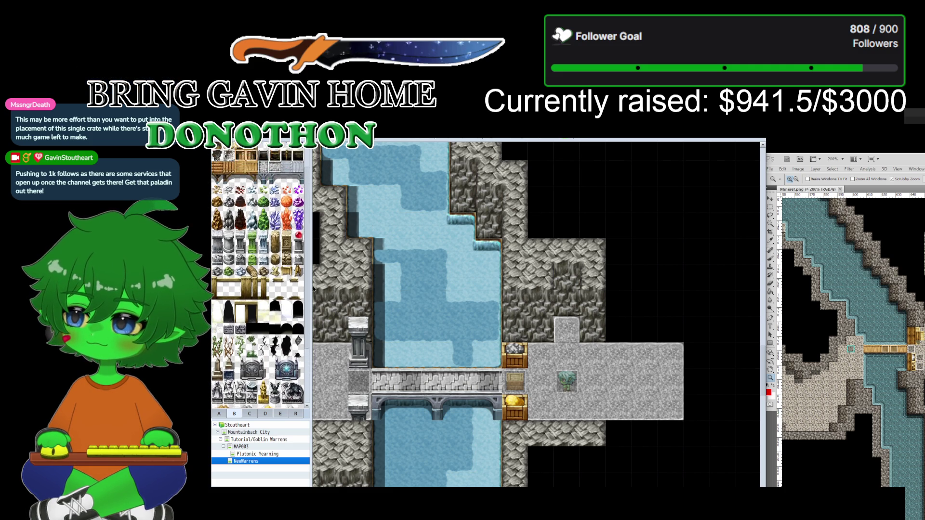
click(265, 413)
scroll(256, 336, down, 3)
scroll(256, 336, down, 5)
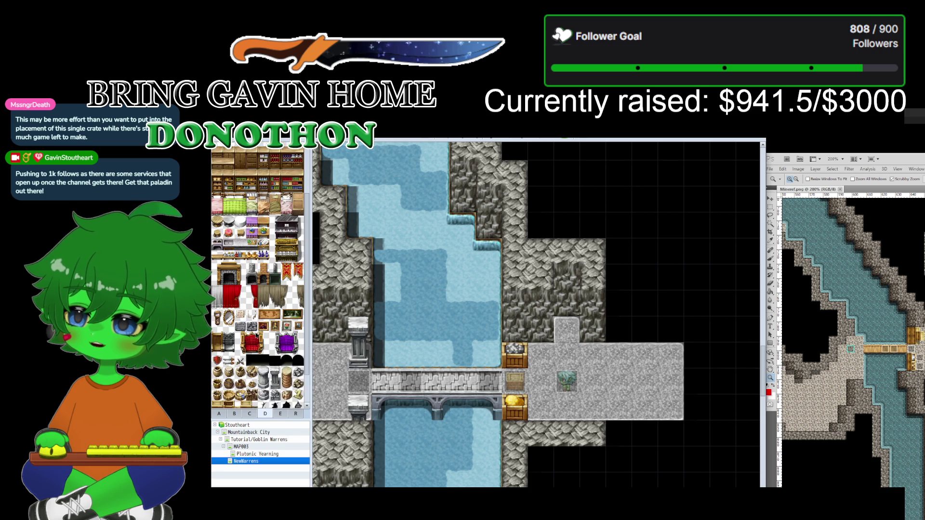
scroll(256, 336, up, 5)
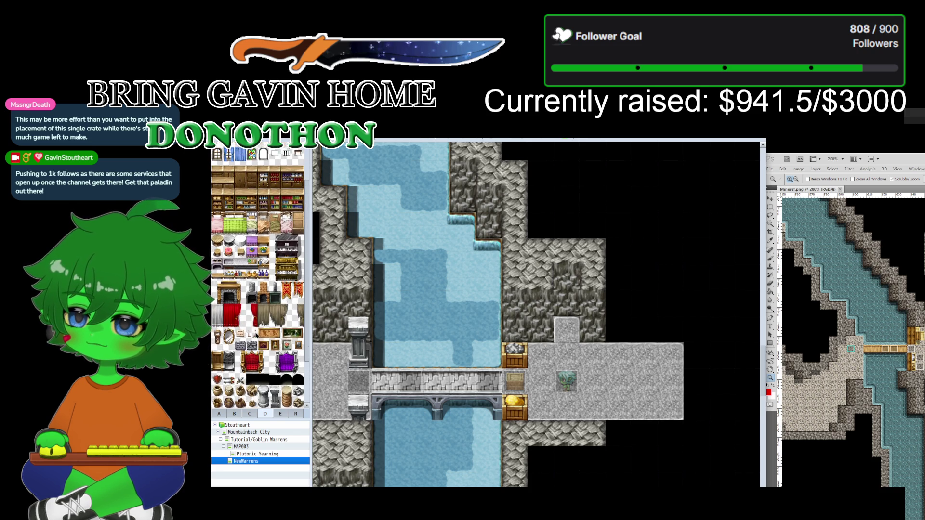
scroll(256, 335, up, 1)
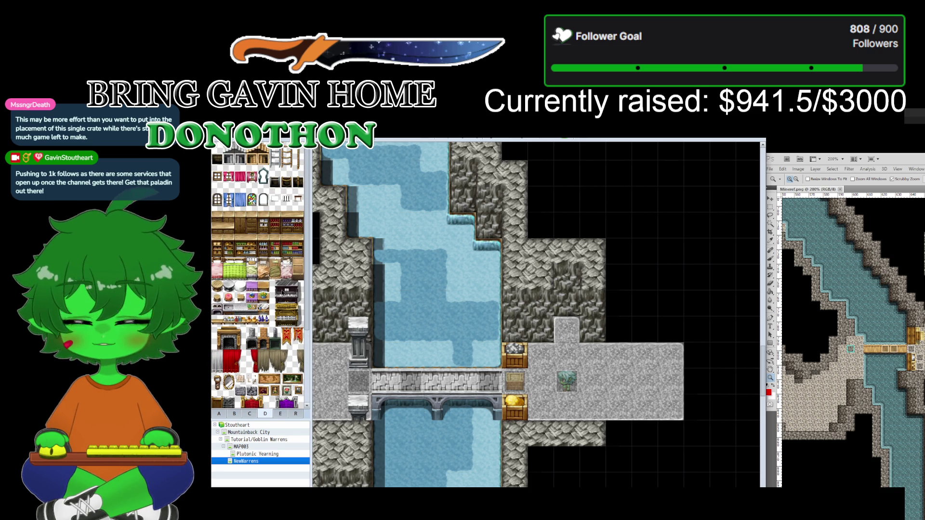
scroll(252, 338, down, 2)
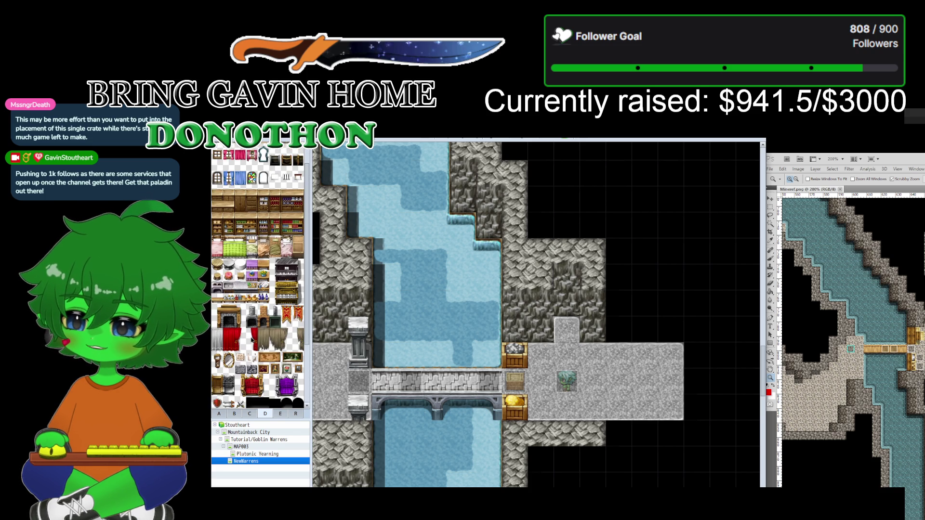
scroll(252, 338, up, 2)
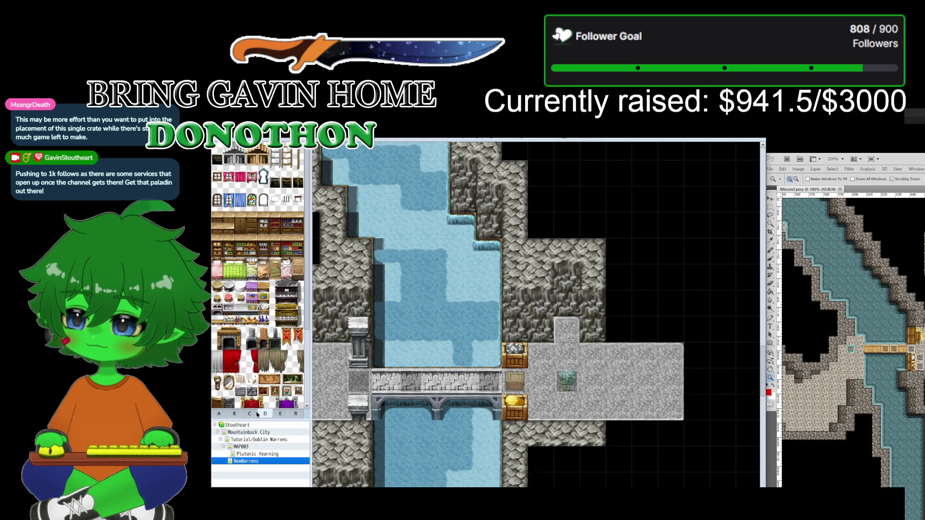
scroll(265, 362, up, 15)
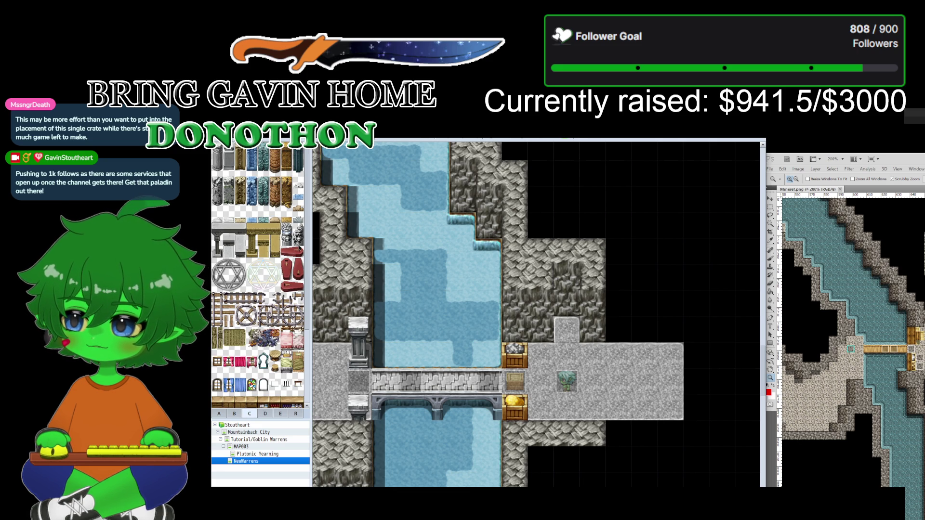
click(265, 416)
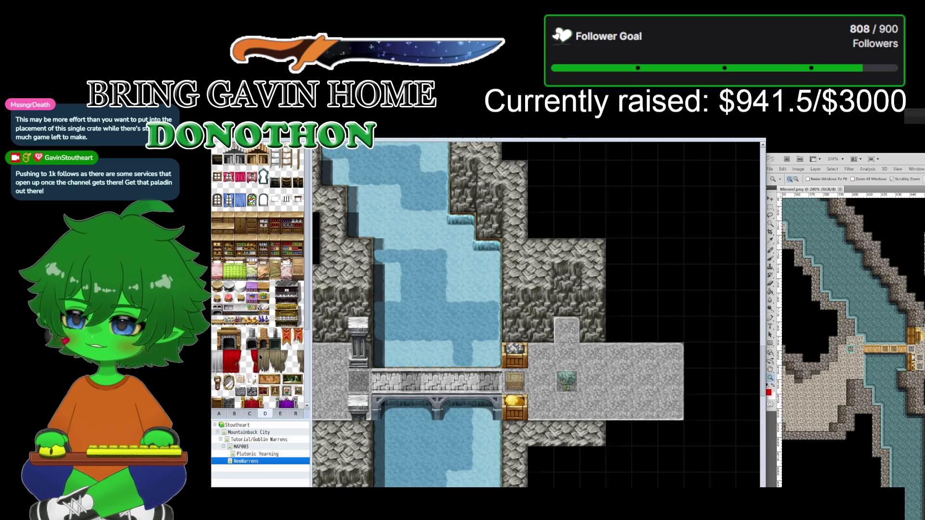
scroll(260, 357, down, 5)
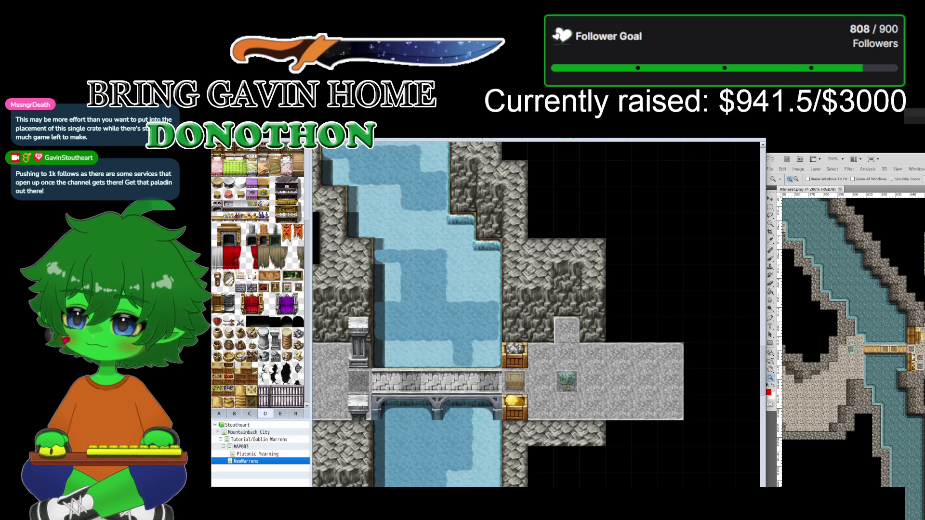
Step: Check the food, book and item tiles and the region tiles, ending on furniture and decorations
click(280, 413)
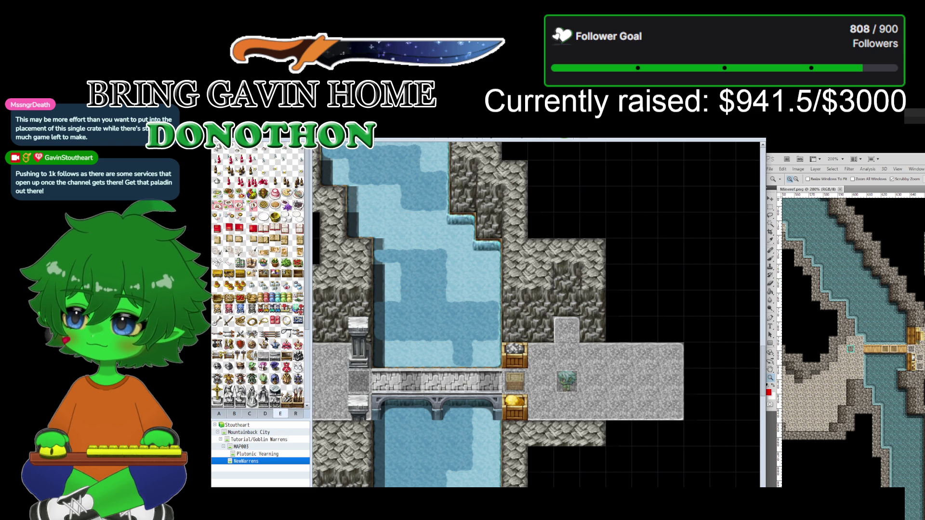
scroll(264, 338, down, 5)
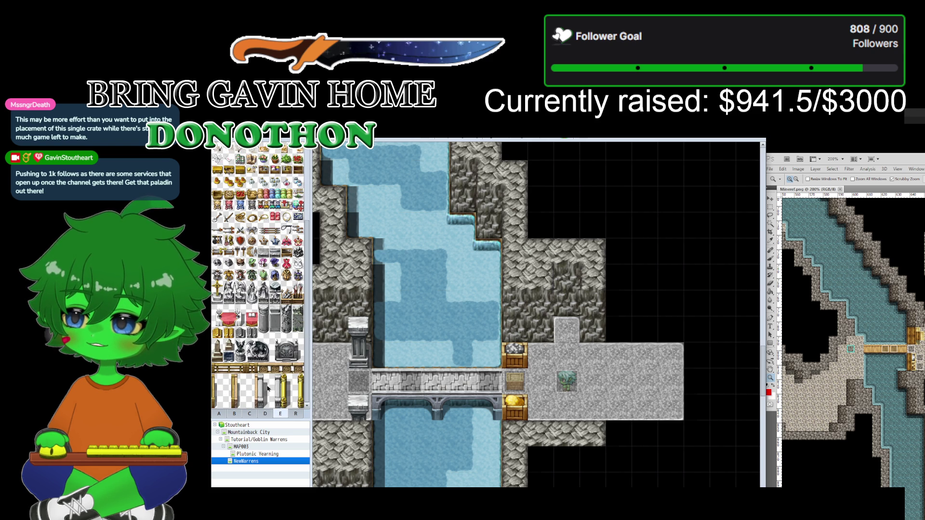
click(293, 415)
click(250, 414)
scroll(278, 314, down, 3)
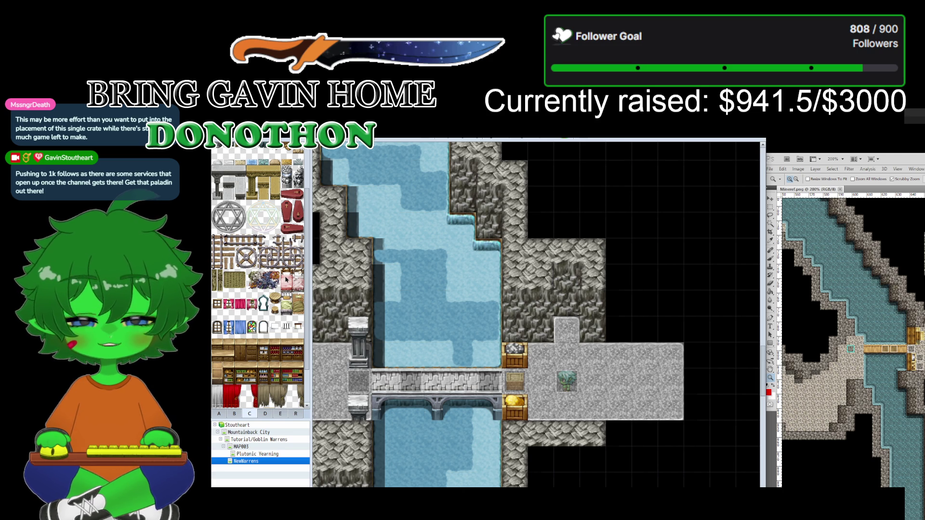
scroll(285, 279, down, 3)
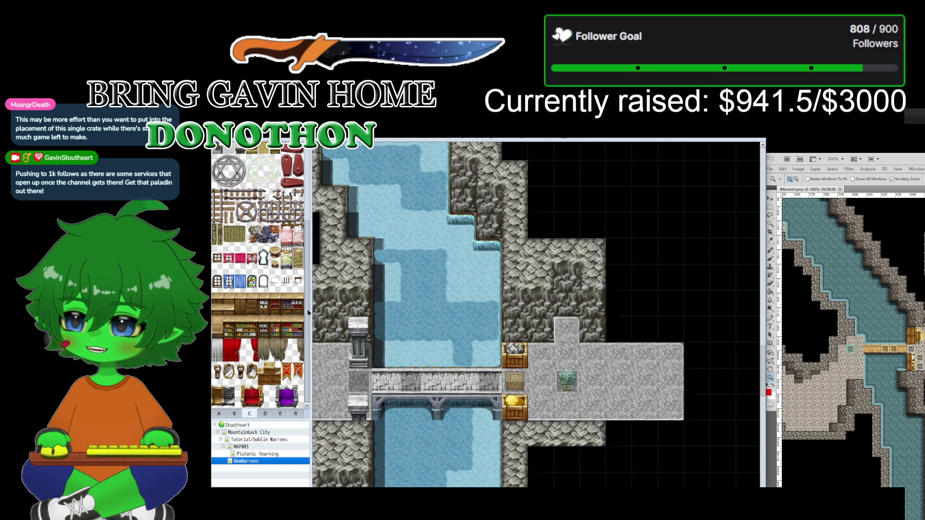
scroll(308, 311, up, 3)
scroll(308, 310, down, 1)
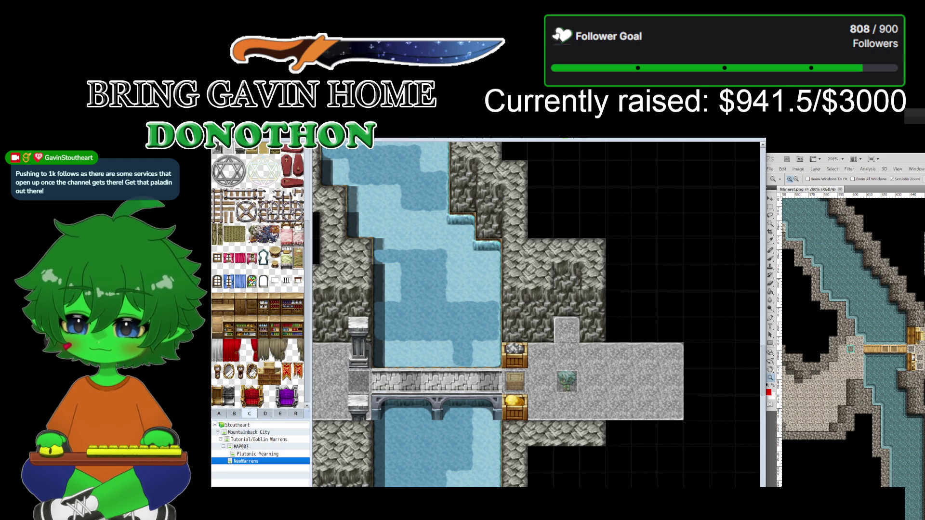
Step: In Aseprite, open VXADungeon_B.png from the tileset folder through File > Open
key(alt+Tab)
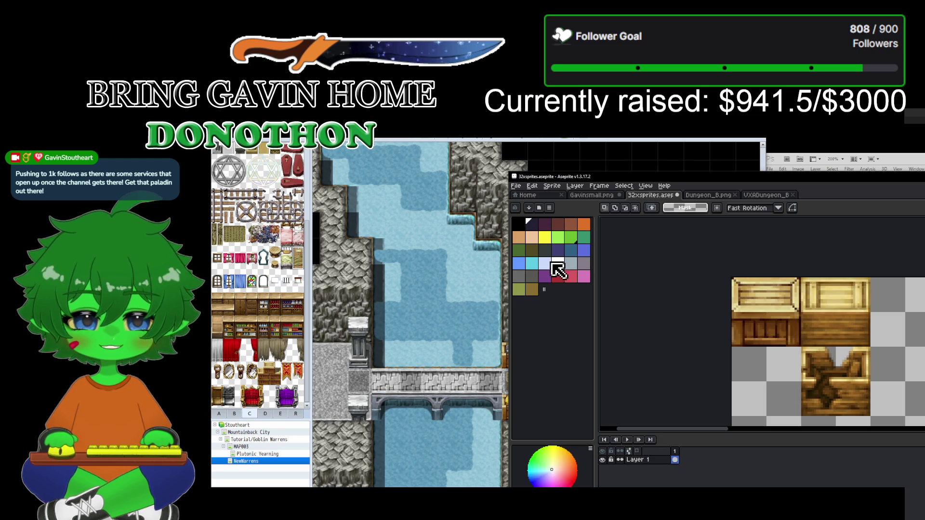
click(516, 186)
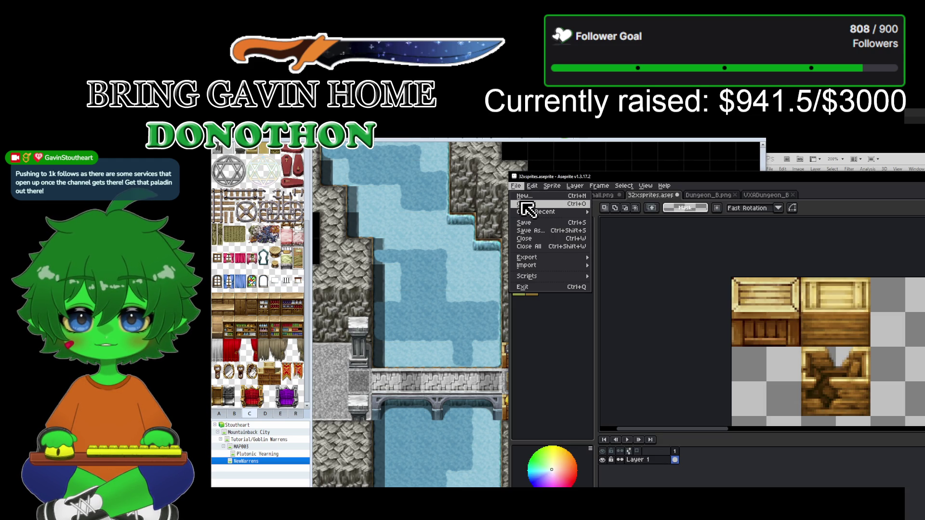
click(520, 204)
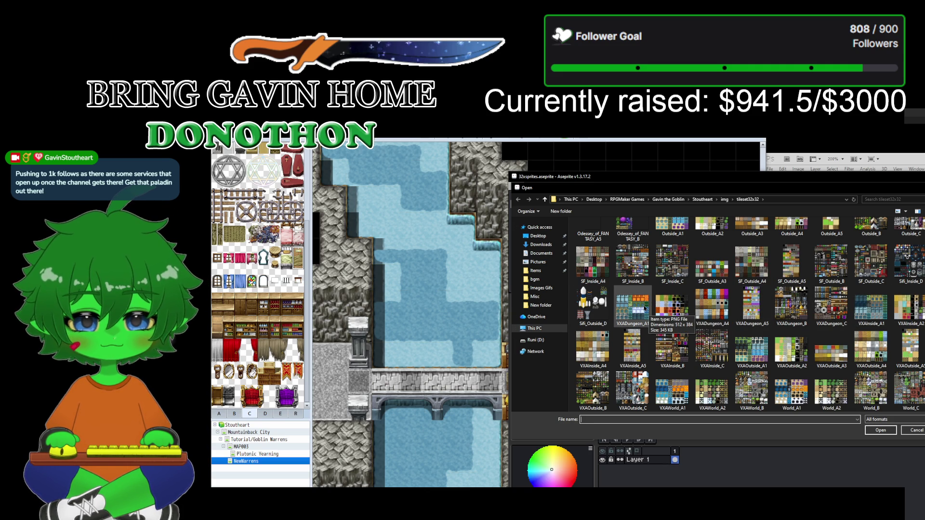
double_click(786, 305)
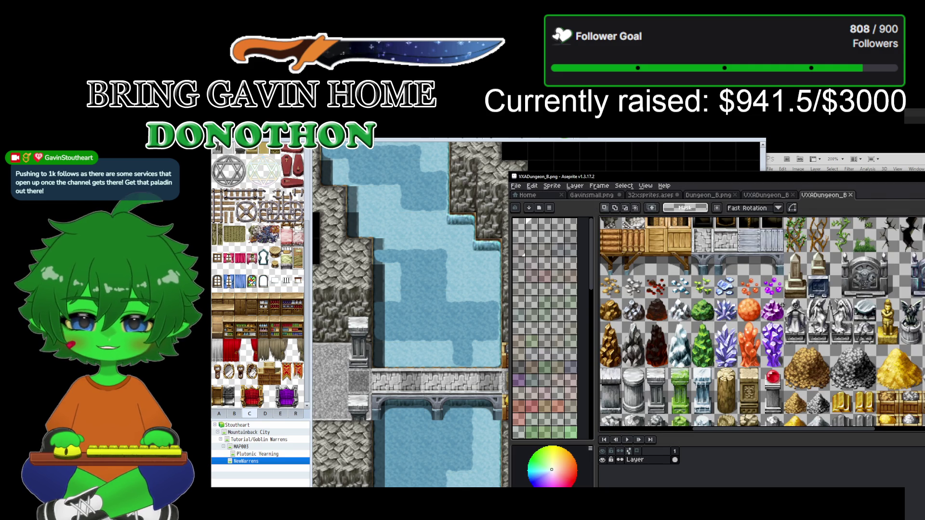
Step: Zoom and pan across the VXADungeon_B tileset to inspect its tiles
scroll(819, 340, down, 5)
scroll(819, 340, up, 3)
scroll(819, 340, down, 1)
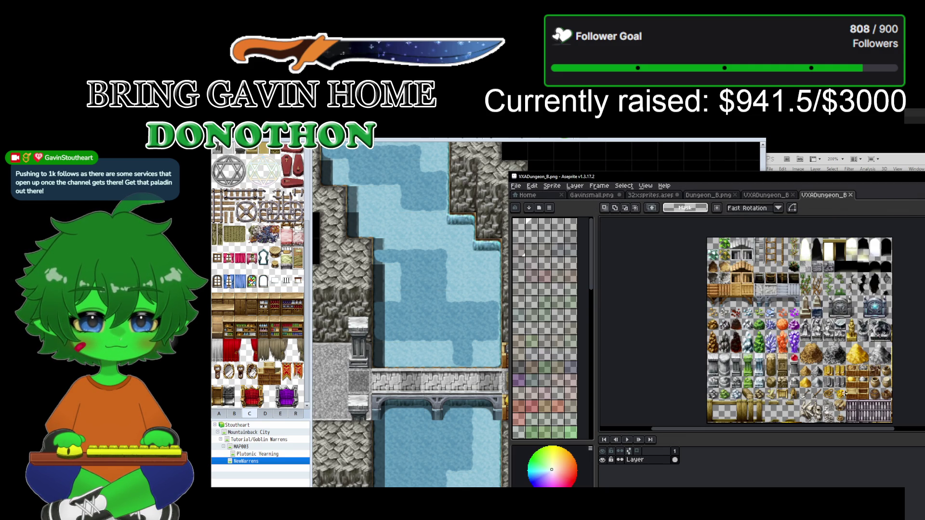
scroll(844, 393, up, 2)
drag(734, 294, 681, 283)
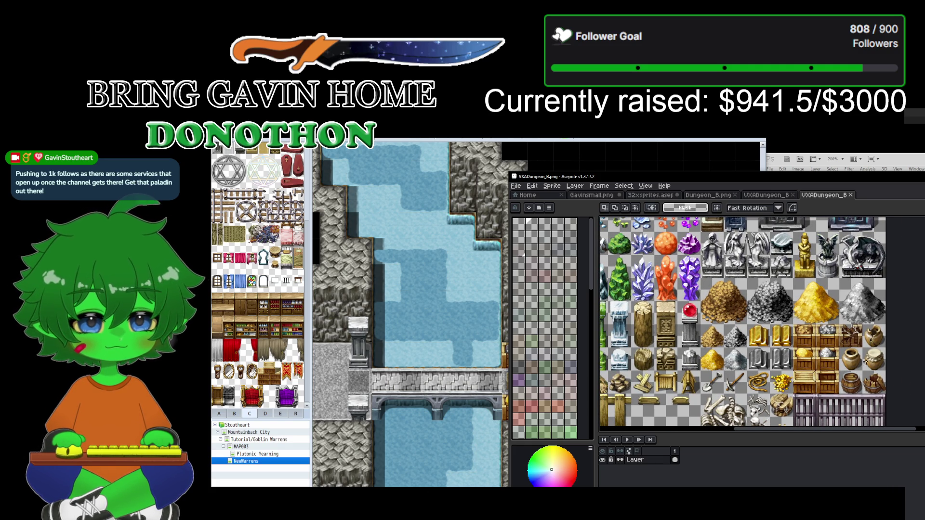
scroll(678, 340, down, 2)
scroll(678, 340, up, 1)
scroll(678, 340, down, 1)
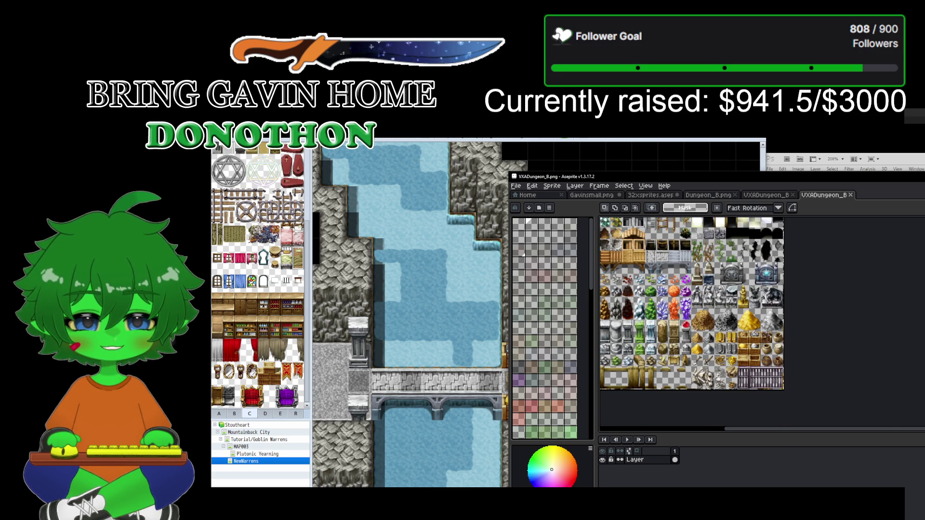
drag(687, 306, 704, 327)
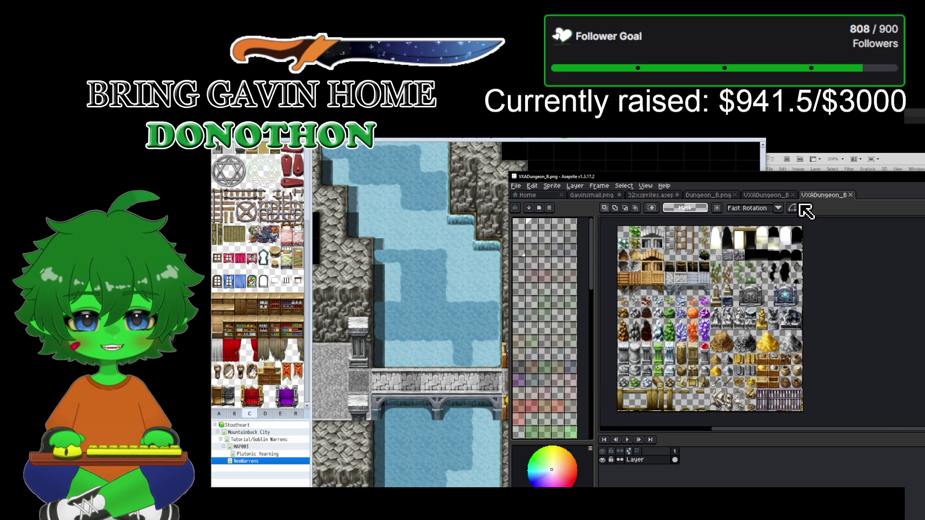
Step: Close the duplicate VXADungeon_B tab and bring up the Dungeon_B.png tileset
click(780, 195)
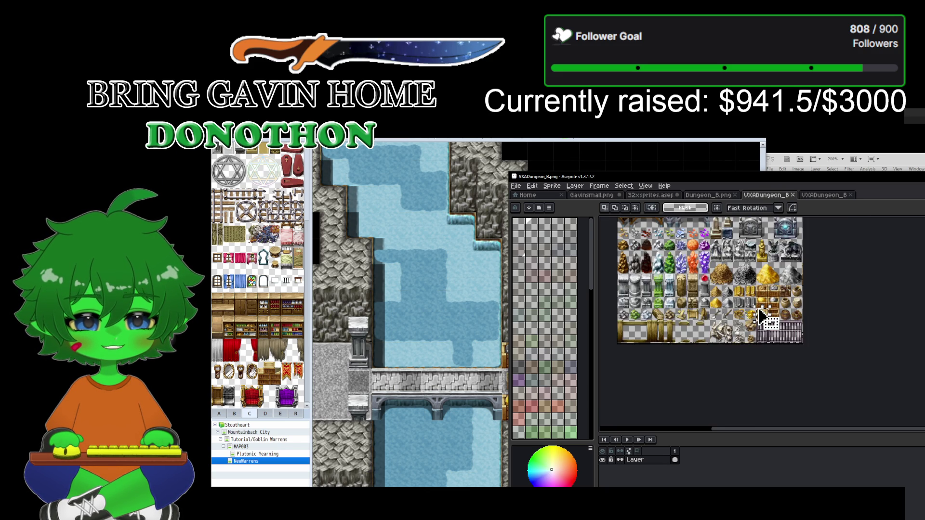
click(793, 195)
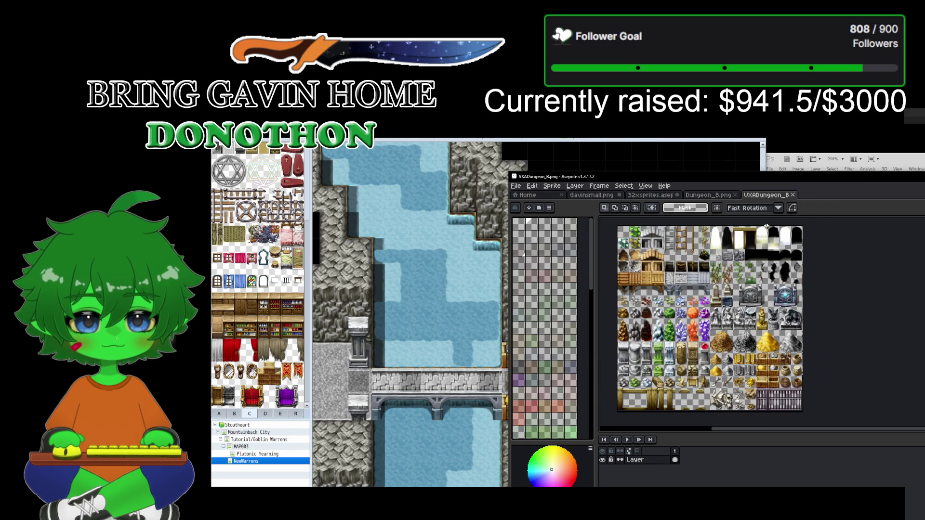
click(713, 195)
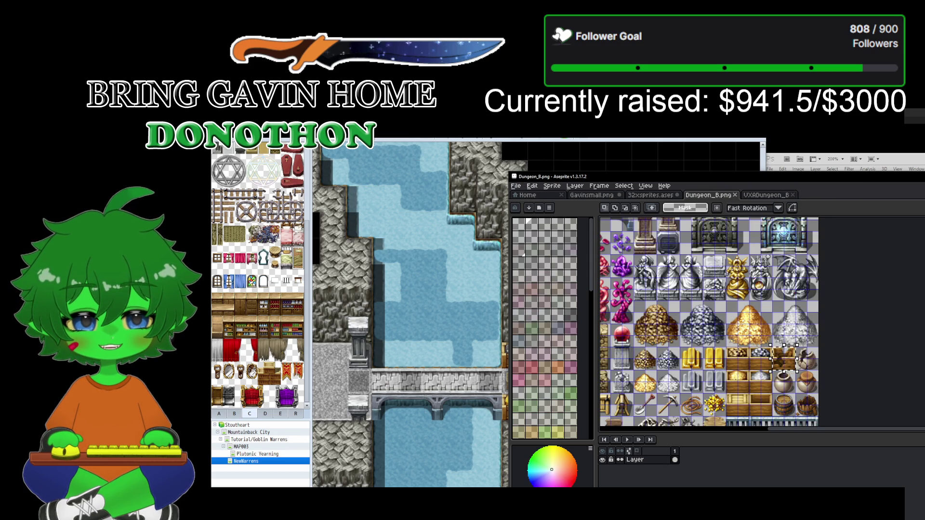
scroll(729, 257, down, 2)
drag(697, 282, 716, 344)
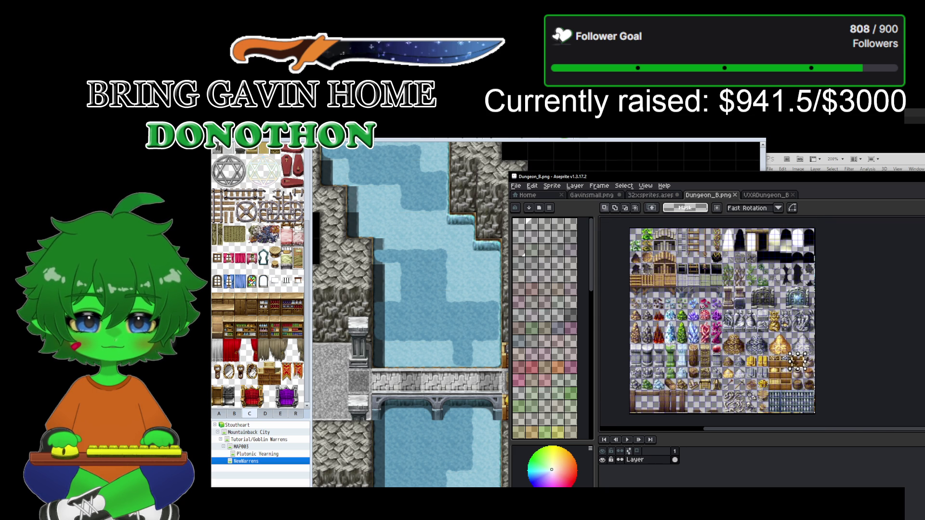
click(771, 195)
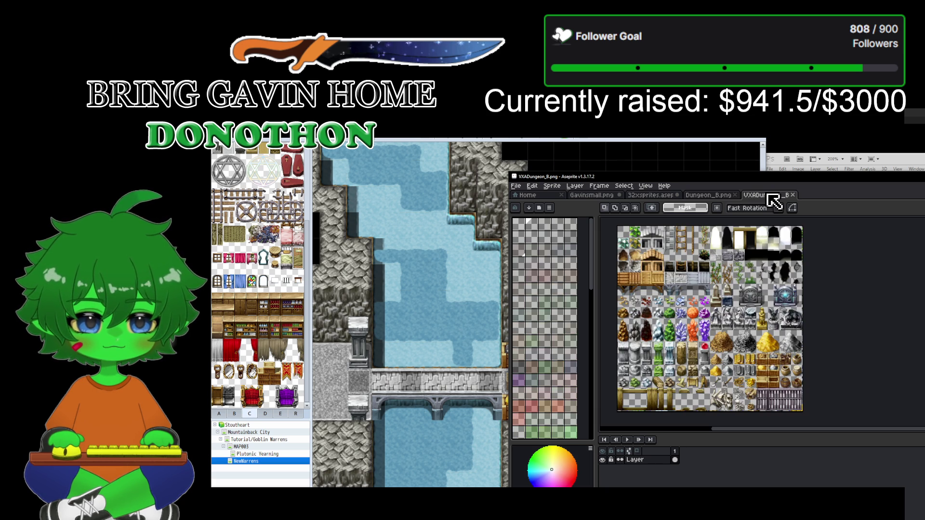
scroll(706, 316, up, 3)
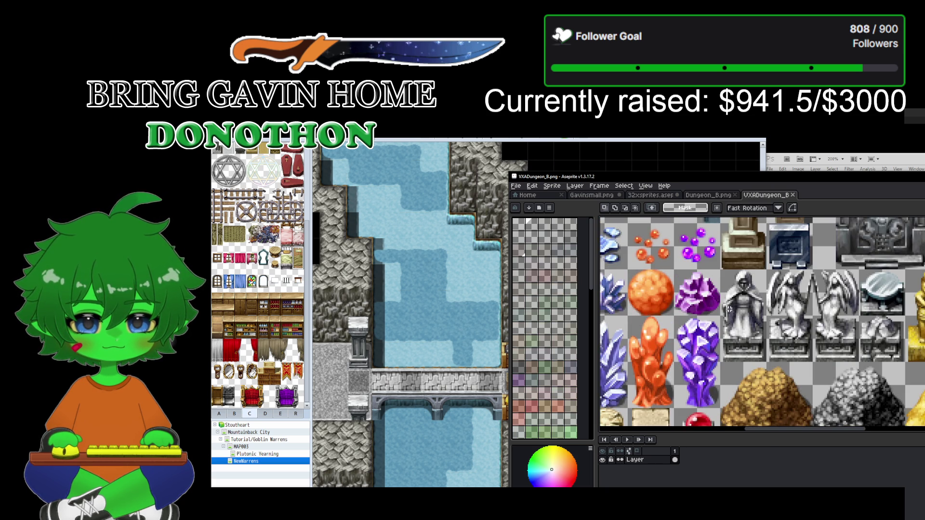
click(723, 195)
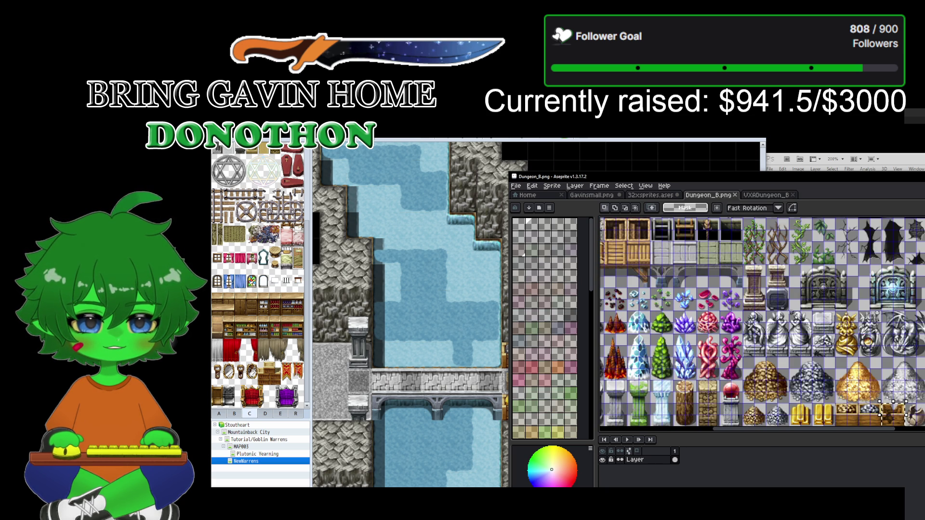
scroll(788, 340, up, 3)
click(756, 195)
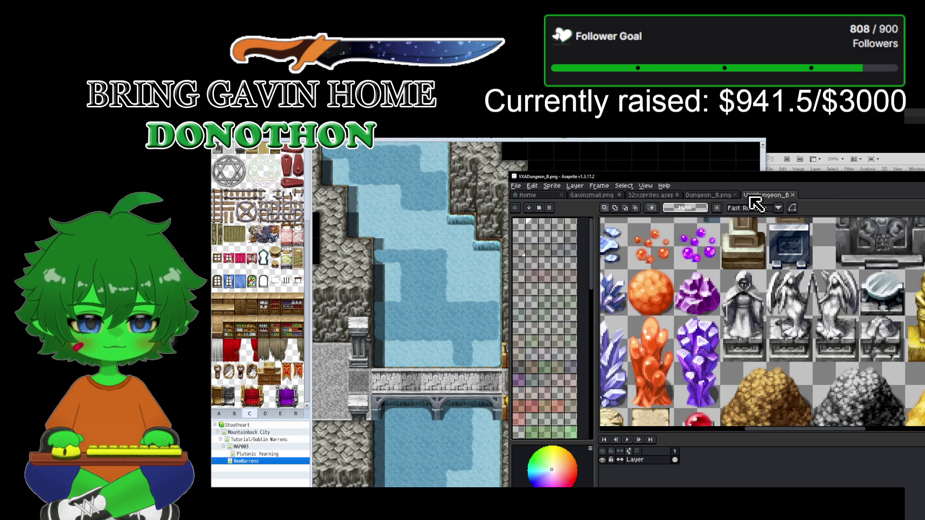
click(715, 195)
click(758, 195)
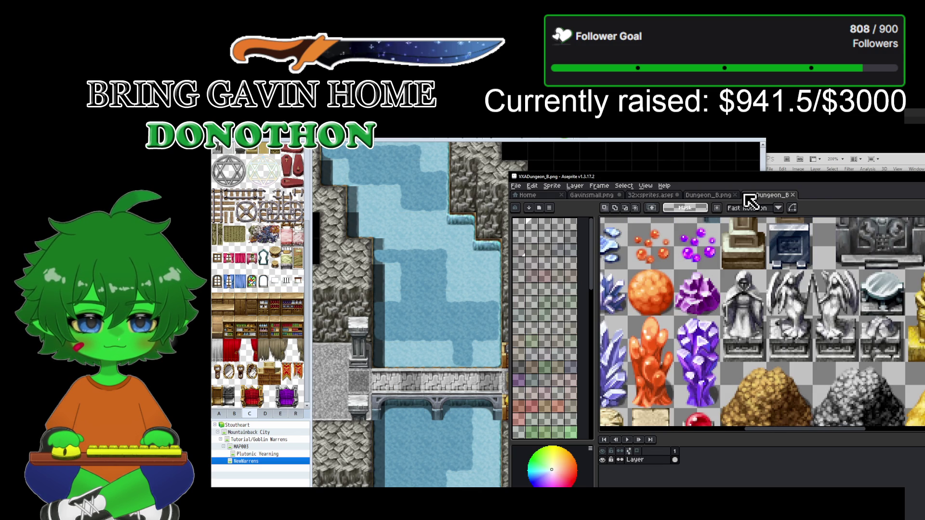
click(716, 195)
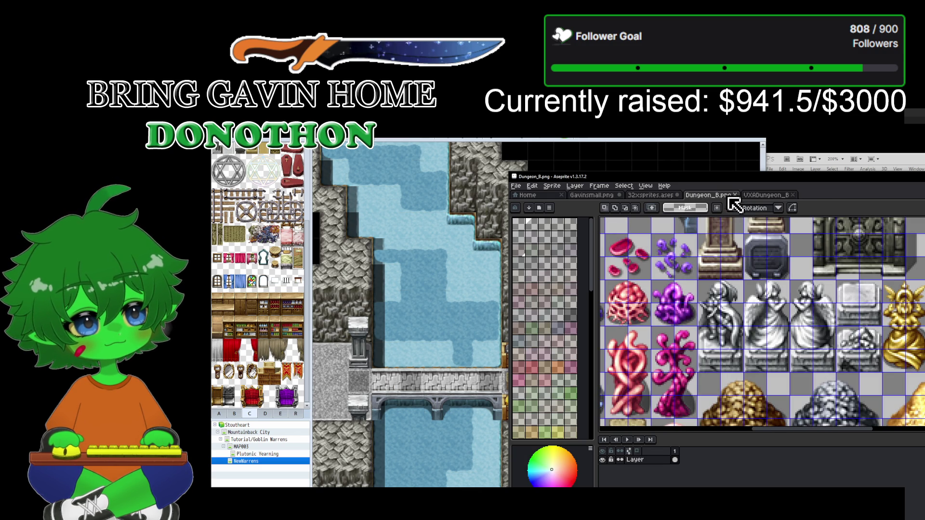
click(754, 196)
scroll(765, 279, down, 3)
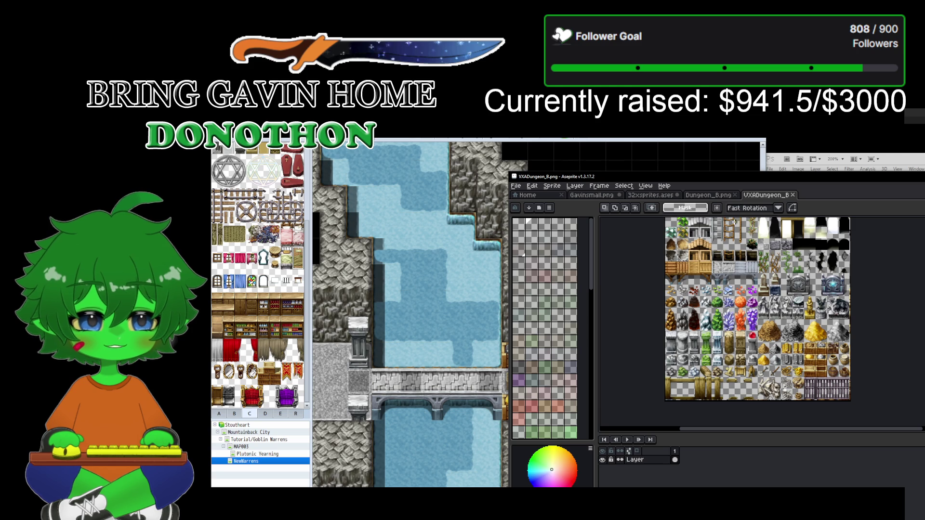
click(716, 194)
scroll(738, 291, down, 3)
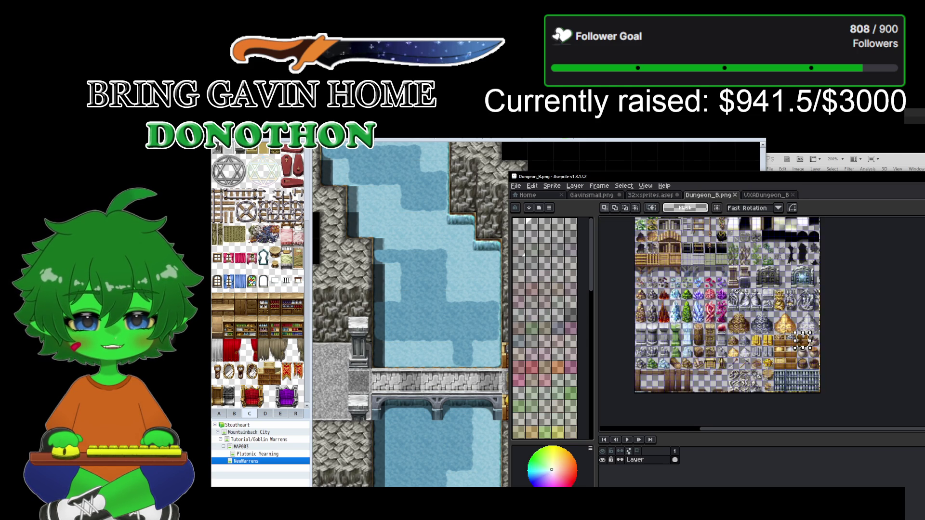
scroll(713, 266, up, 1)
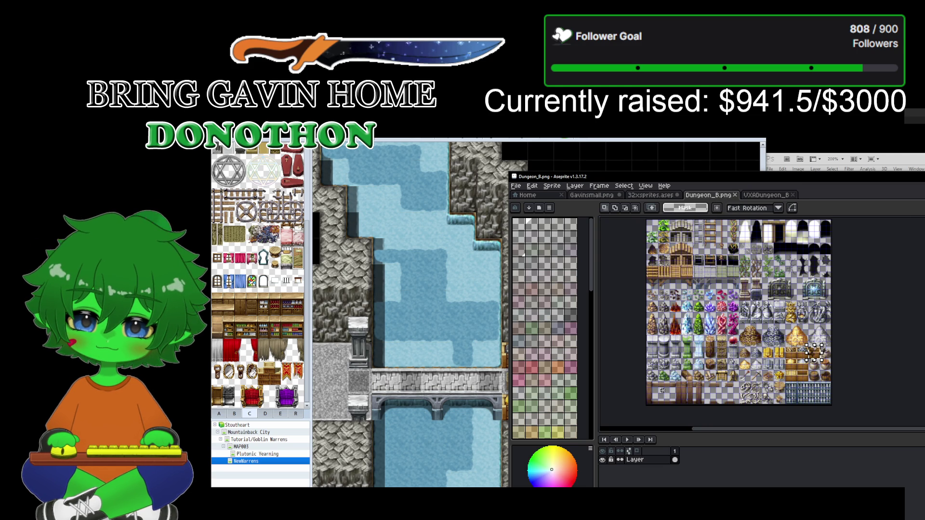
click(765, 195)
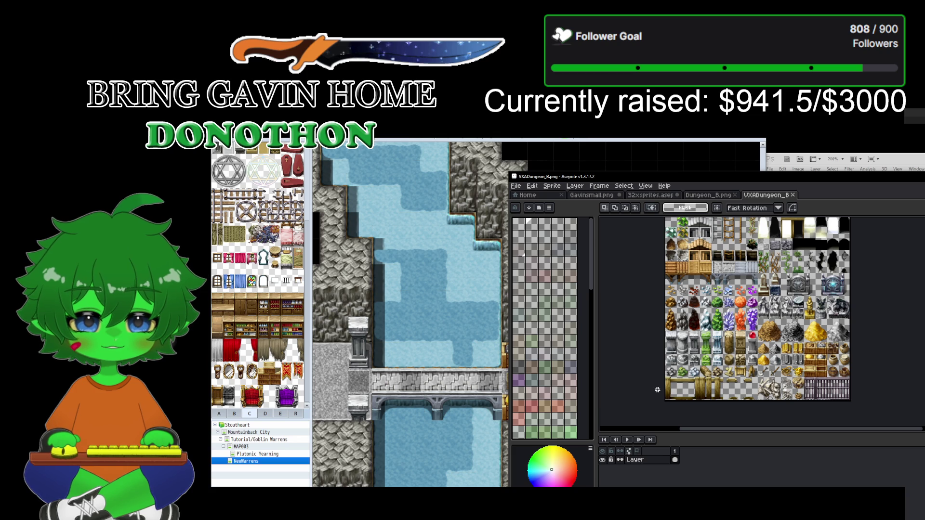
click(718, 195)
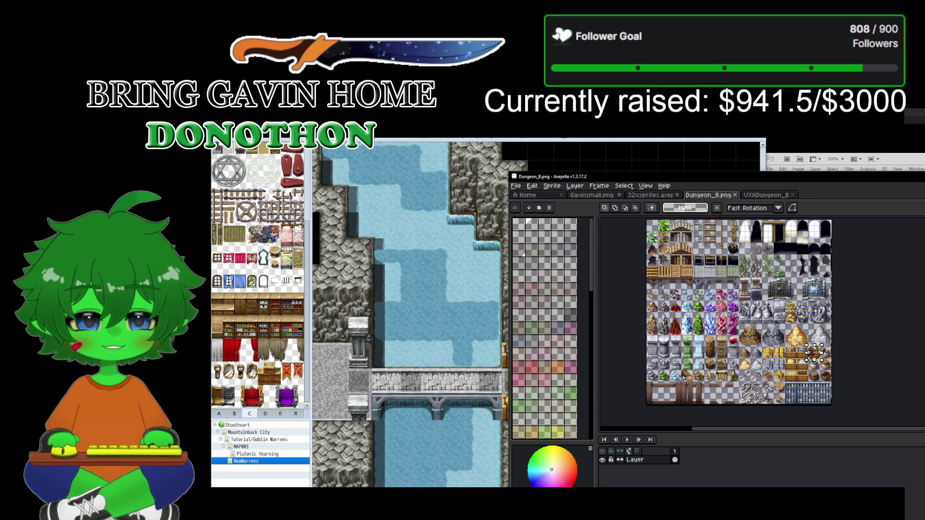
Step: Flip between Dungeon_B and VXADungeon_B to compare their fence tiles
scroll(682, 397, up, 4)
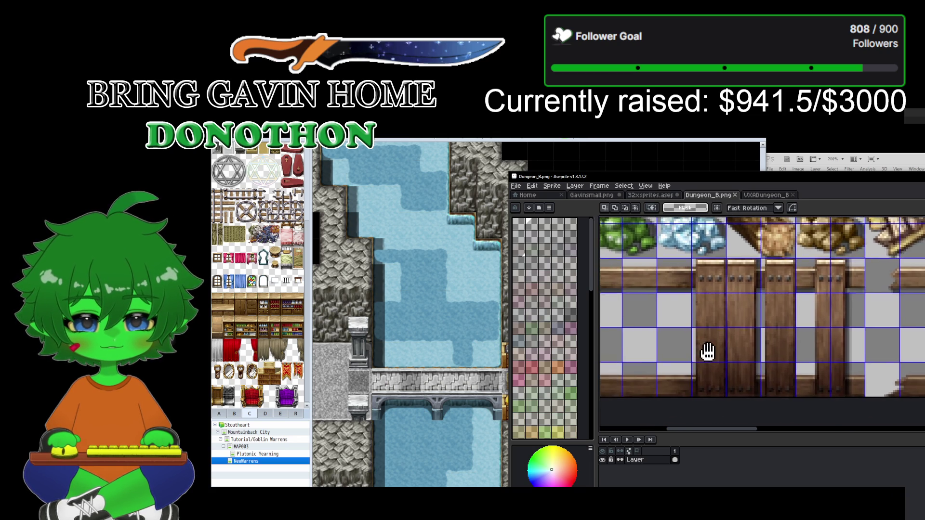
click(768, 201)
scroll(727, 329, up, 4)
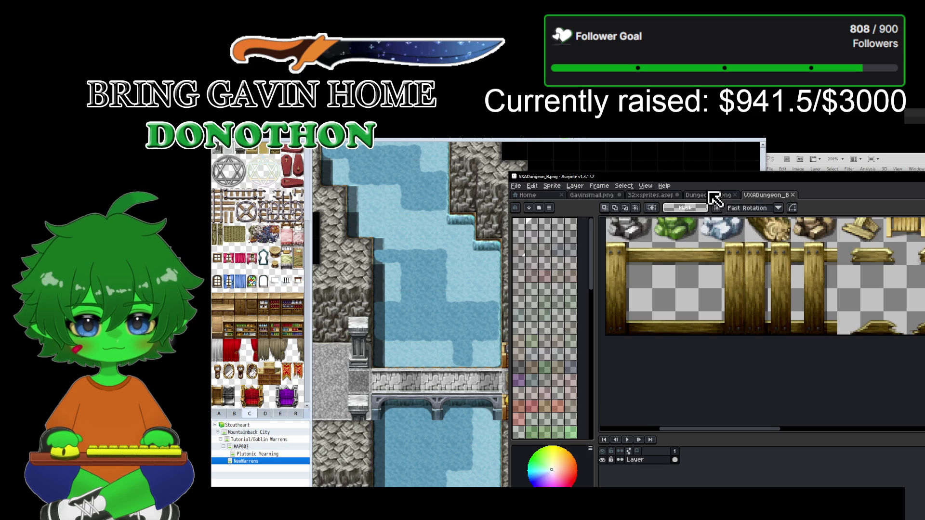
click(712, 196)
click(749, 198)
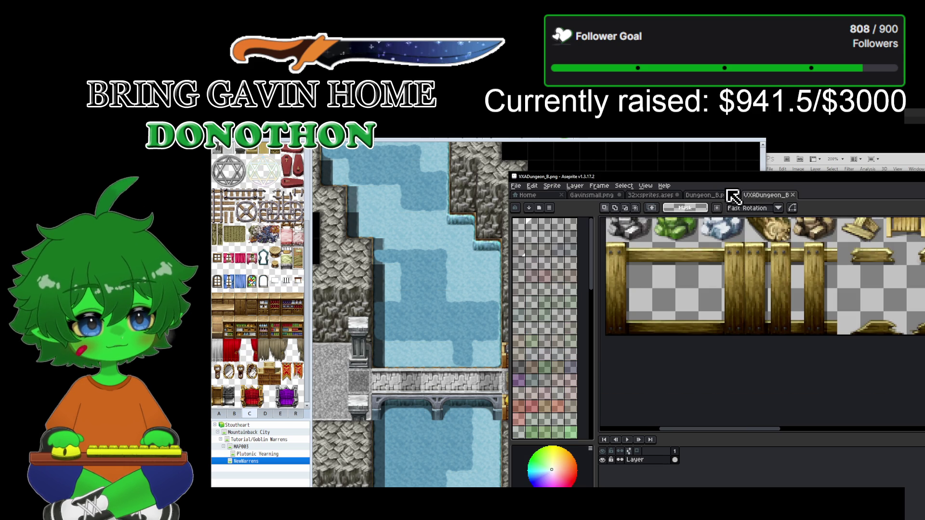
click(704, 199)
click(768, 197)
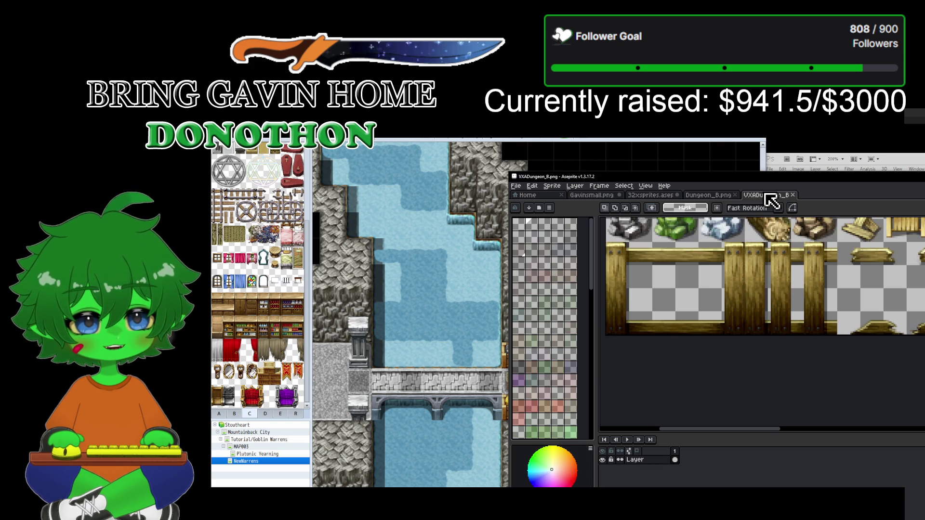
click(711, 197)
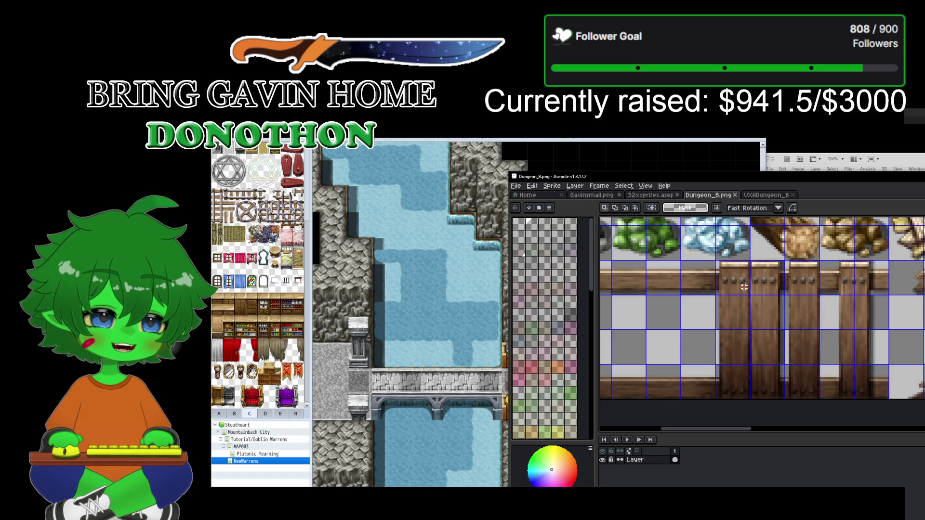
click(767, 195)
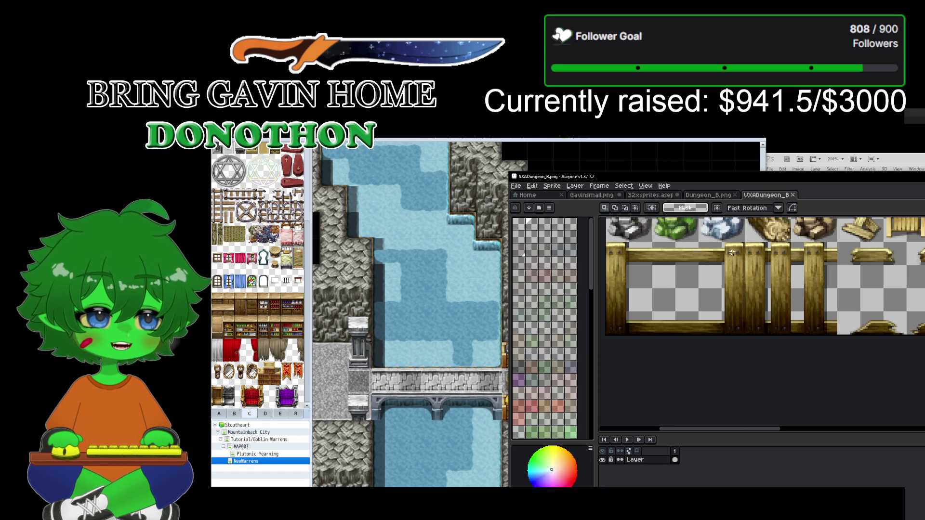
click(706, 195)
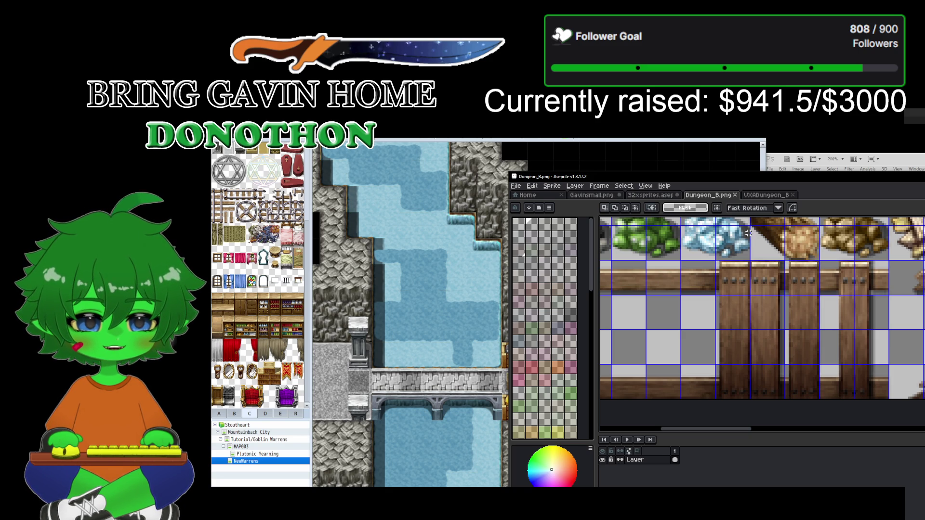
click(761, 194)
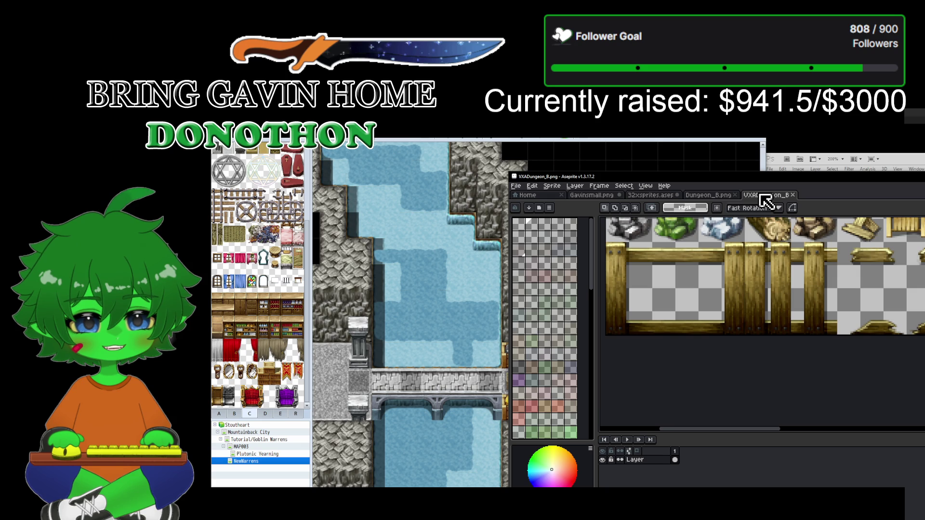
click(708, 195)
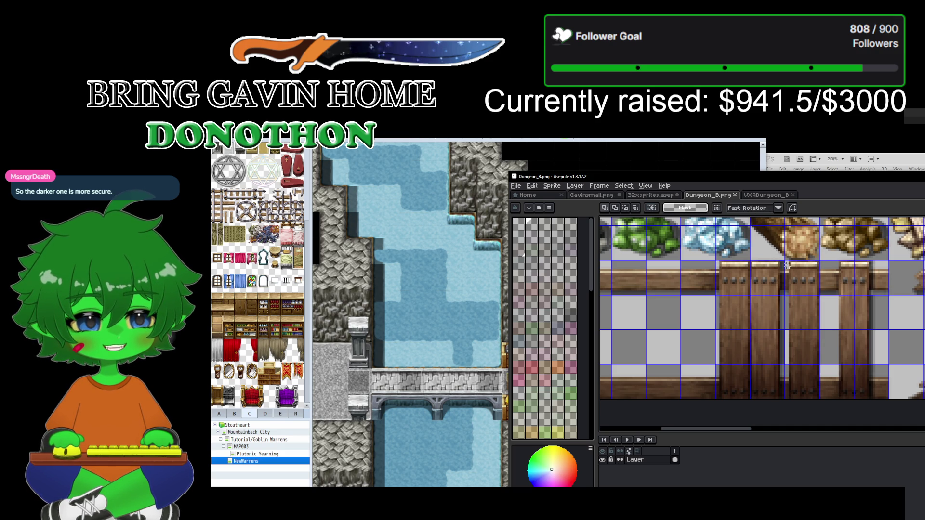
Step: Pan both tilesets to the tiles above the fence and the rock piles above the logs
click(768, 195)
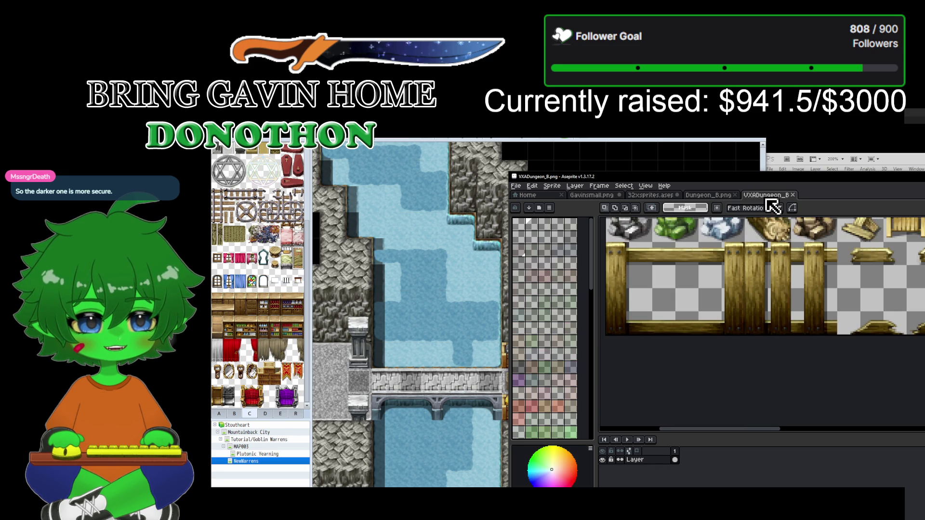
scroll(748, 232, up, 1)
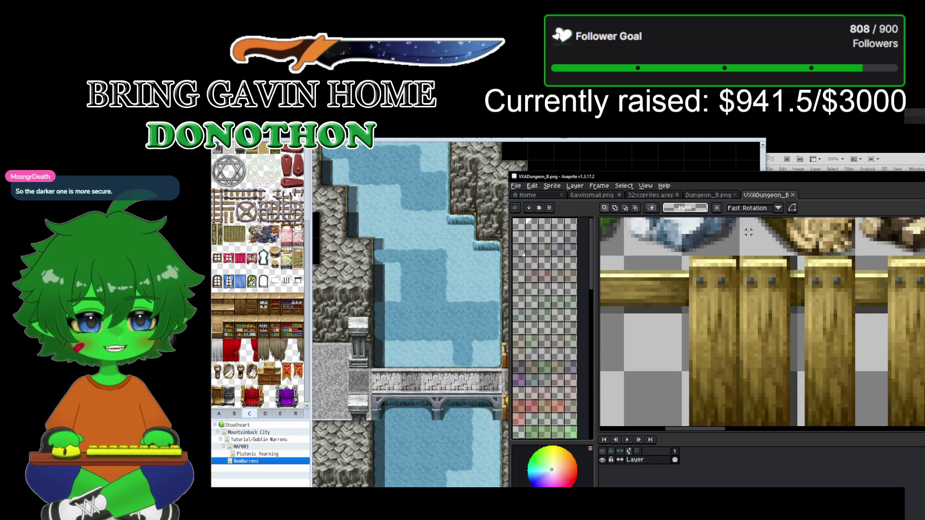
scroll(748, 232, down, 2)
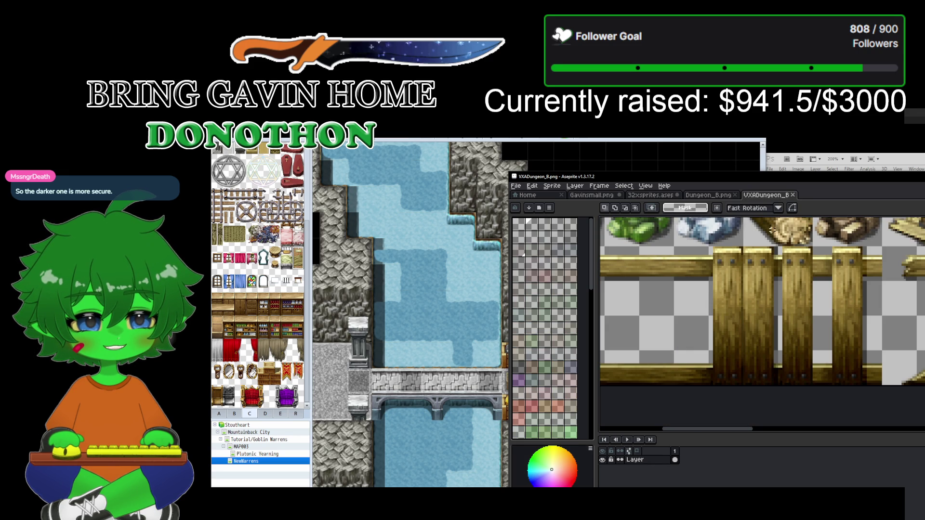
drag(775, 229, 739, 344)
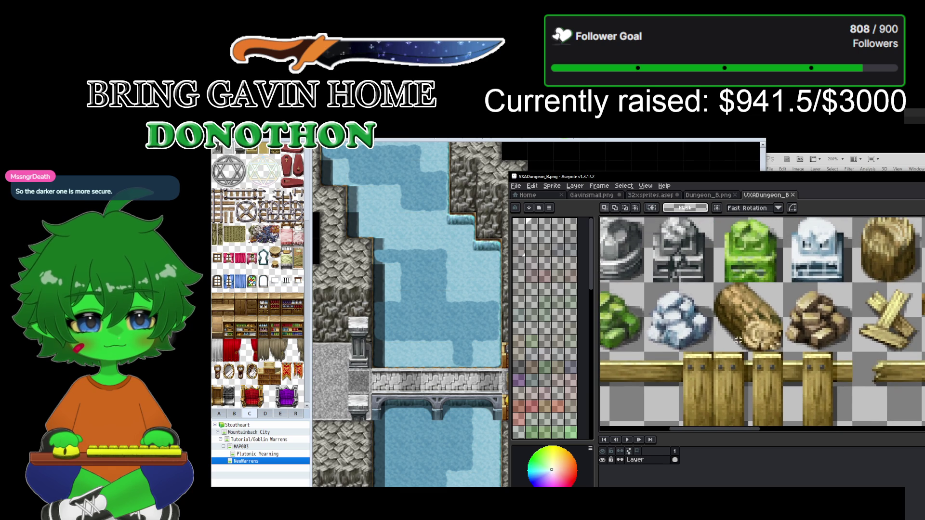
scroll(737, 331, up, 1)
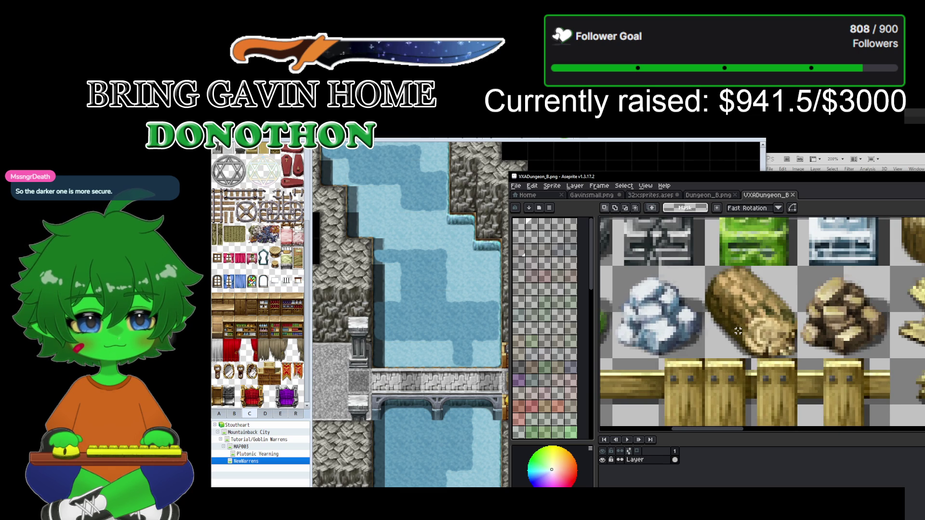
click(720, 195)
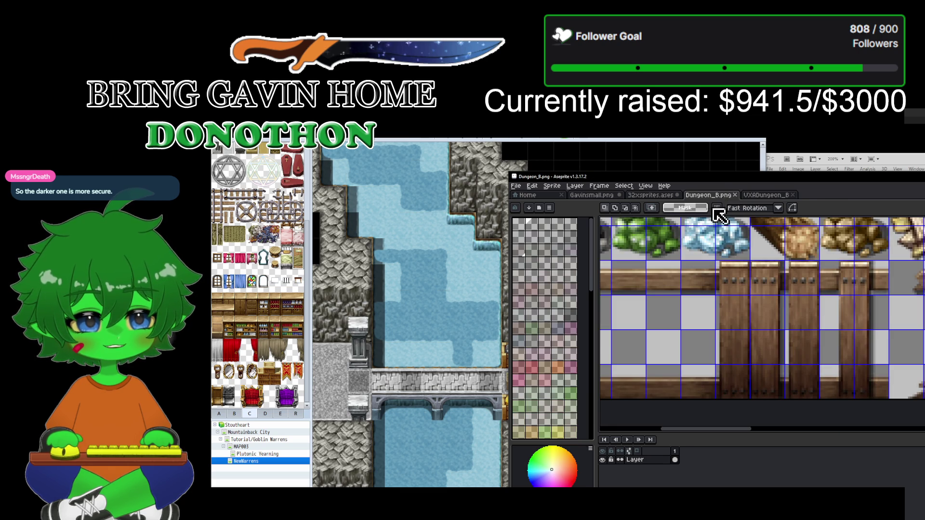
drag(764, 252, 728, 326)
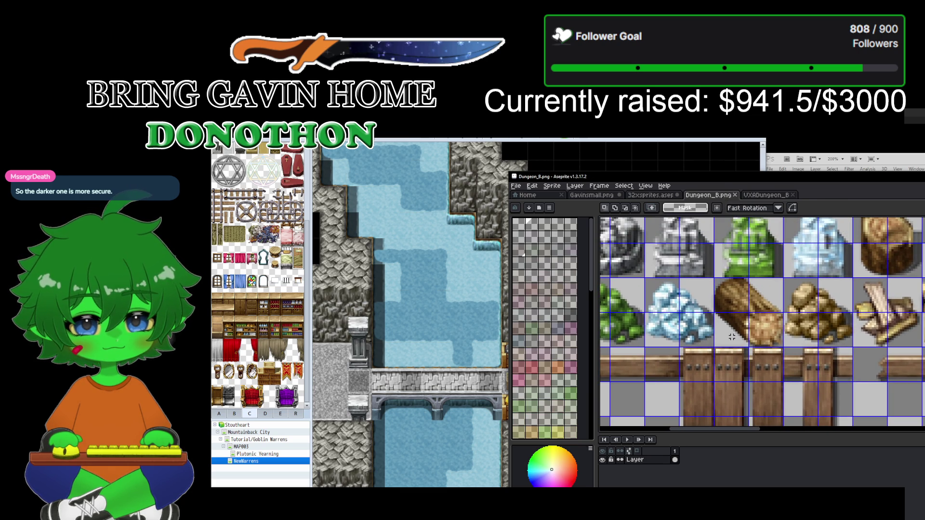
scroll(740, 308, up, 2)
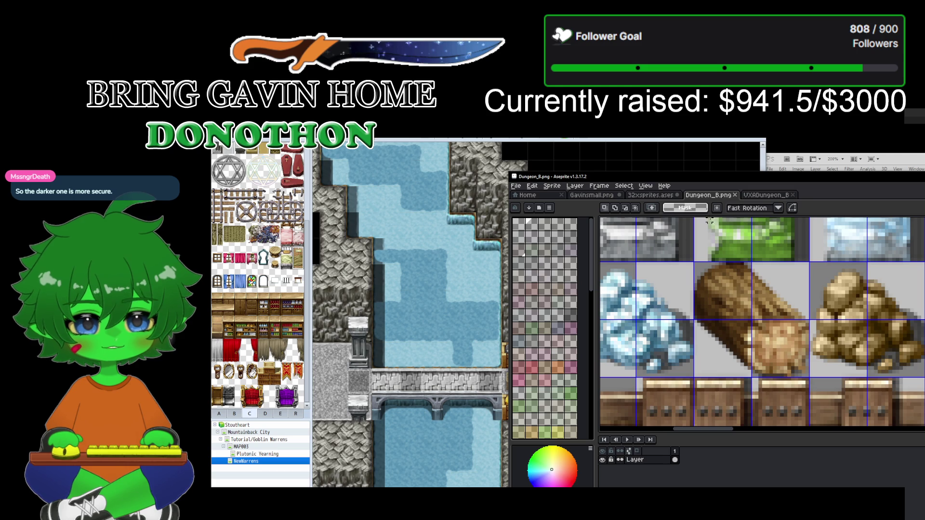
click(516, 186)
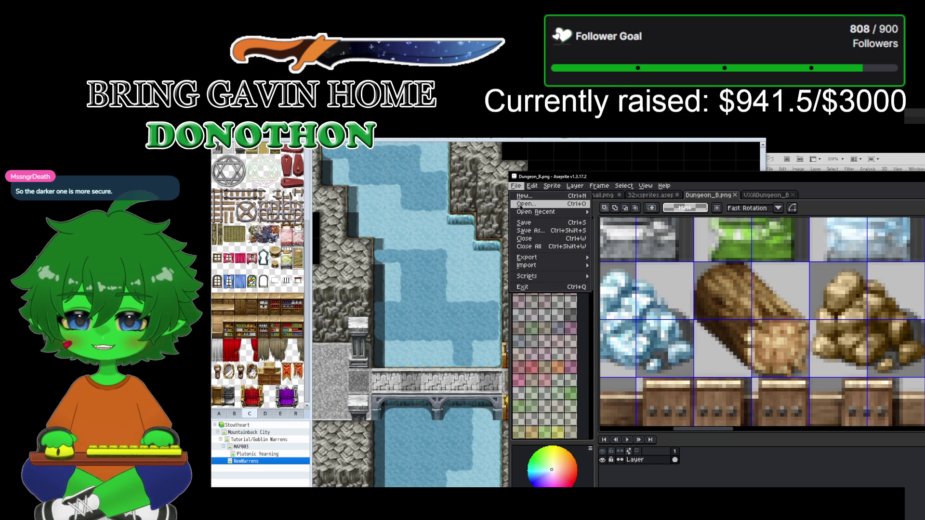
Step: Open Dungeon_B.png from the game's img/tilesets folder
click(522, 204)
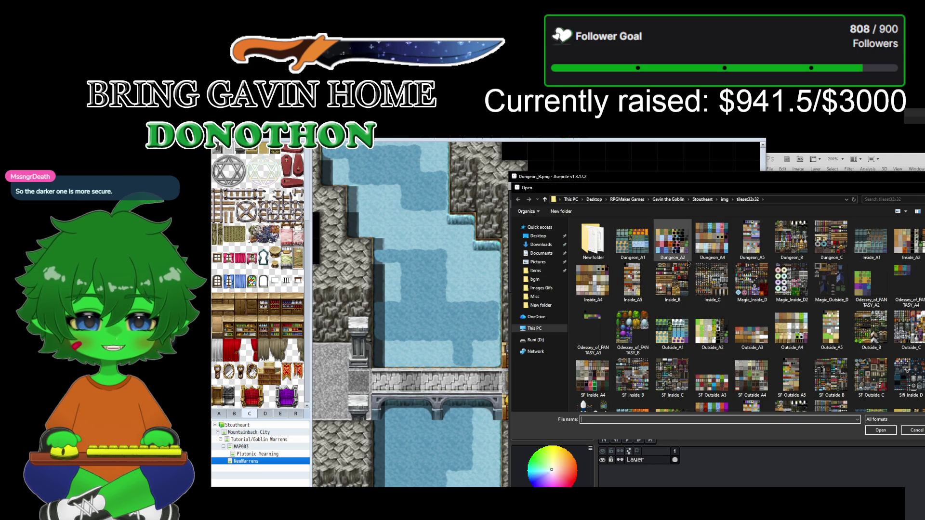
click(723, 199)
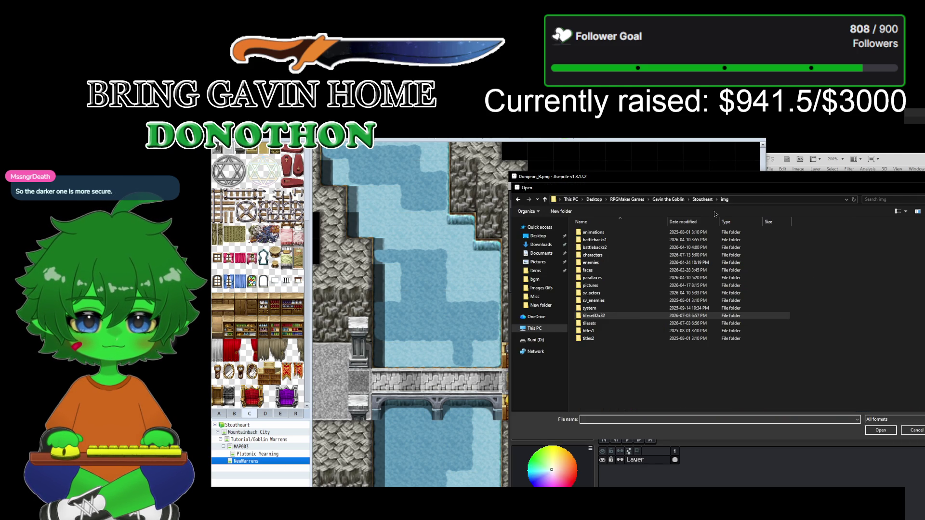
double_click(603, 324)
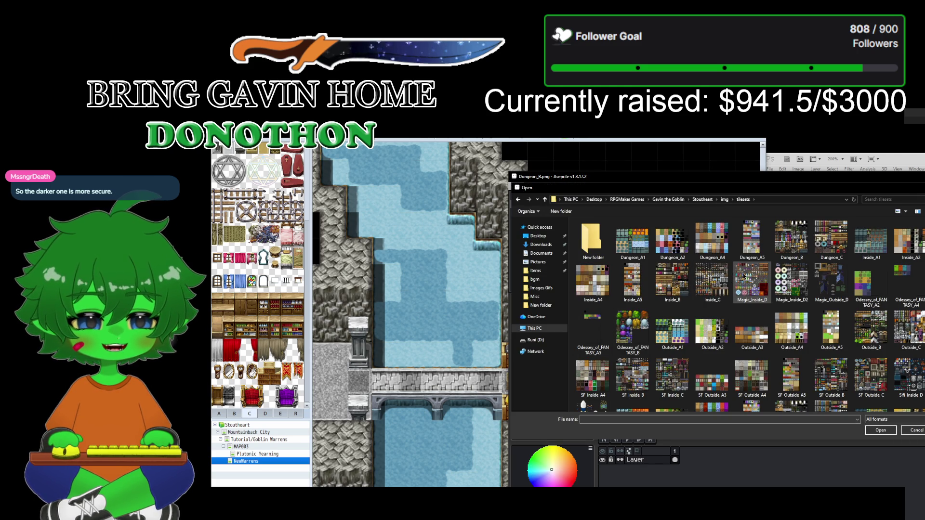
double_click(788, 251)
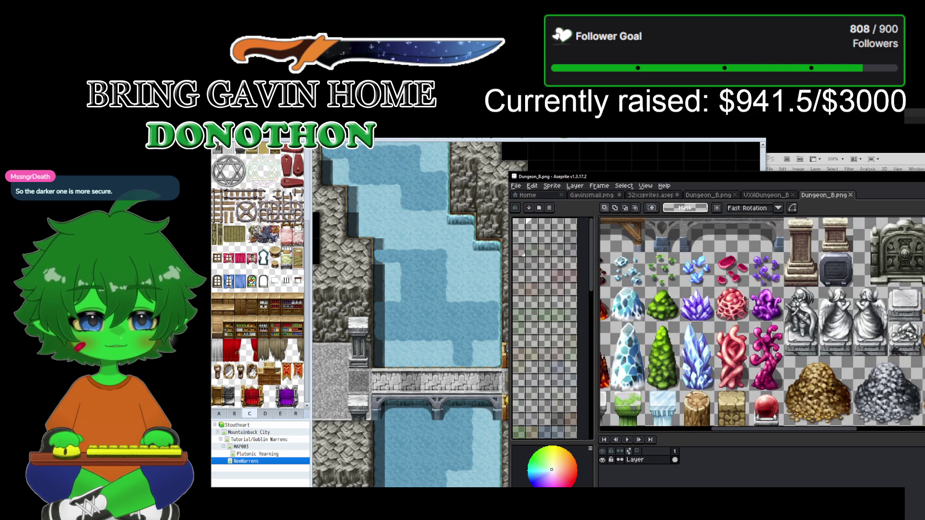
scroll(739, 337, down, 5)
scroll(716, 331, up, 3)
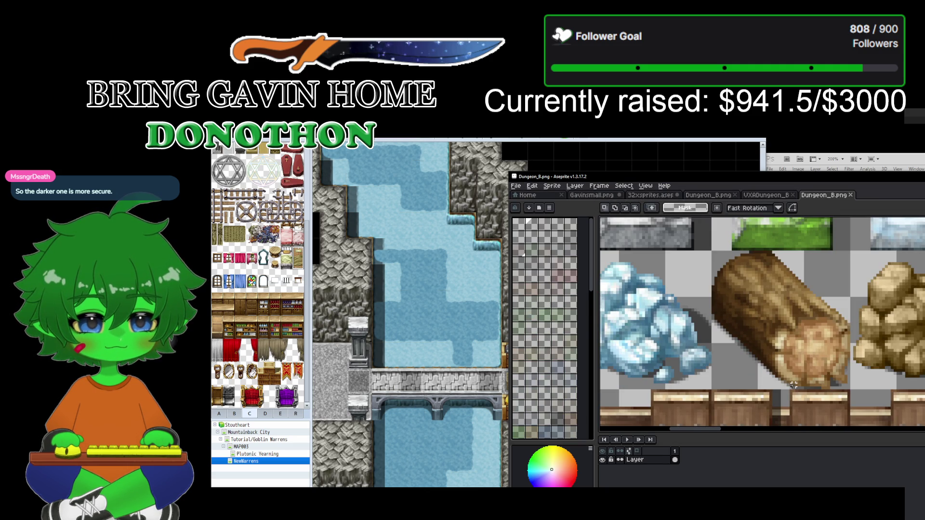
Step: Compare the newly opened Dungeon_B.png against the earlier gridded copy, ending on the new one
click(707, 195)
click(824, 195)
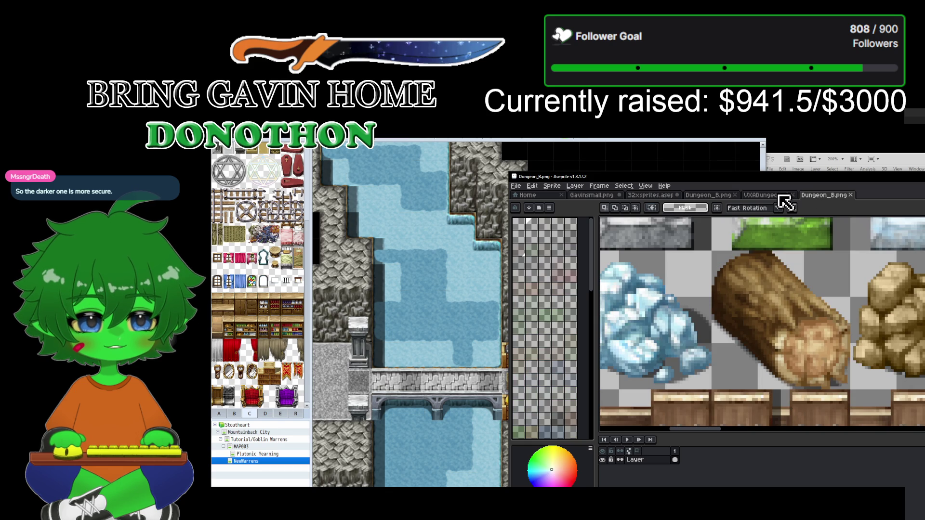
click(707, 196)
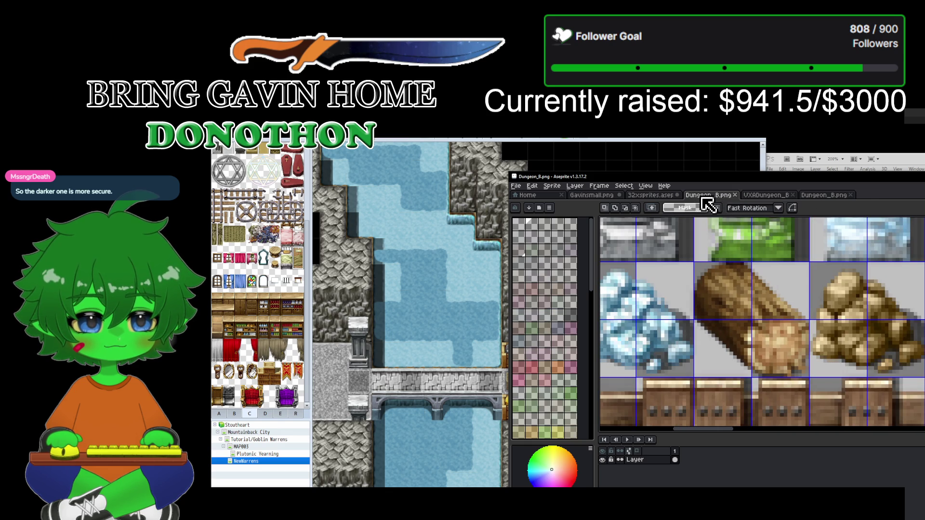
click(829, 195)
click(729, 195)
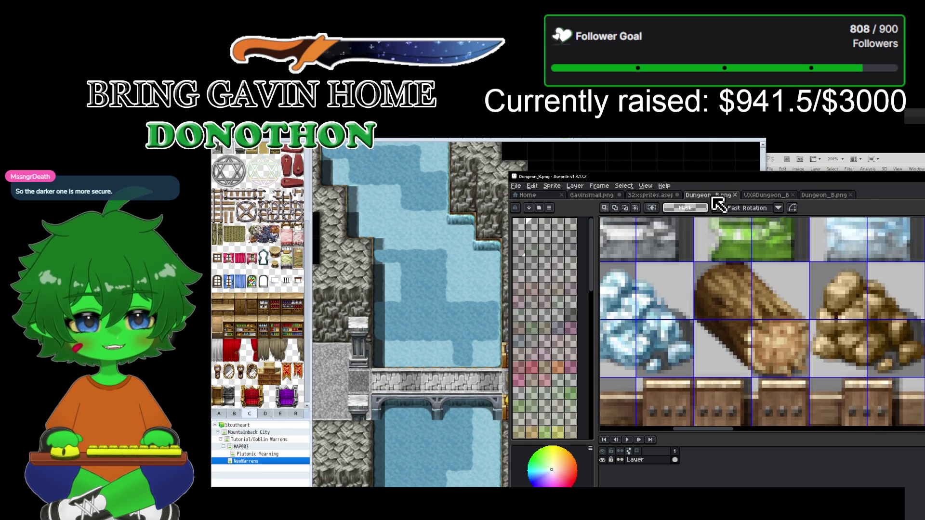
click(823, 195)
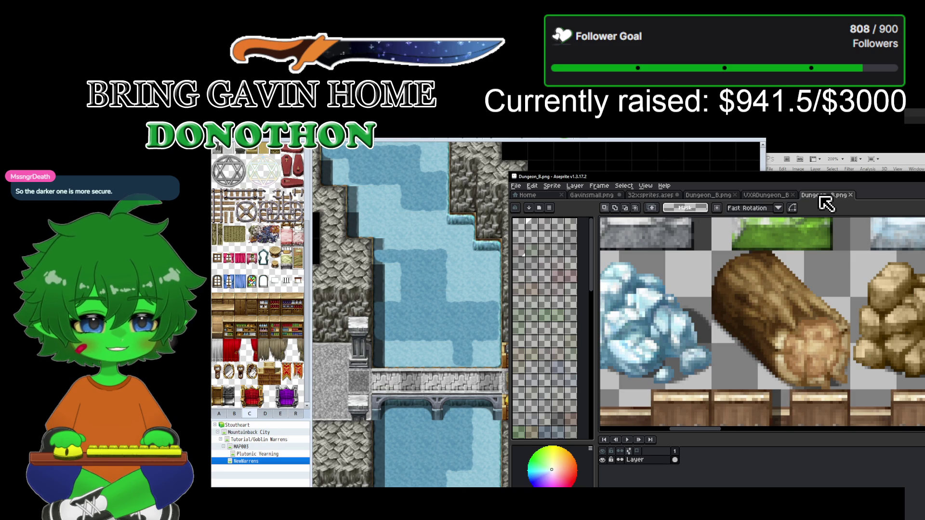
click(714, 196)
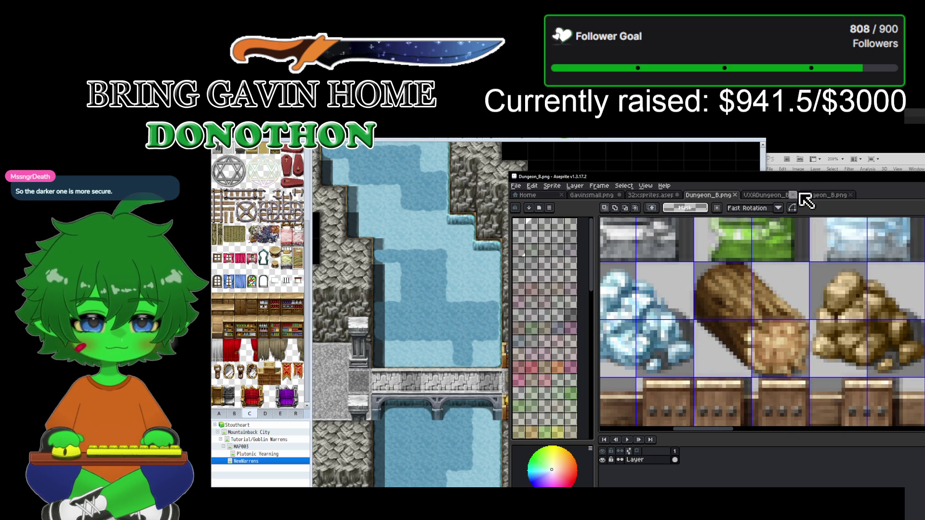
click(827, 195)
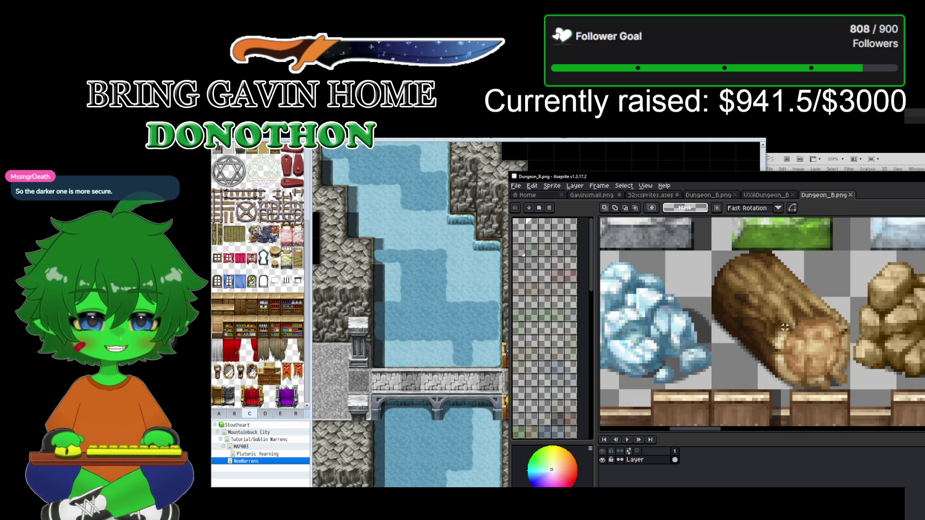
click(710, 196)
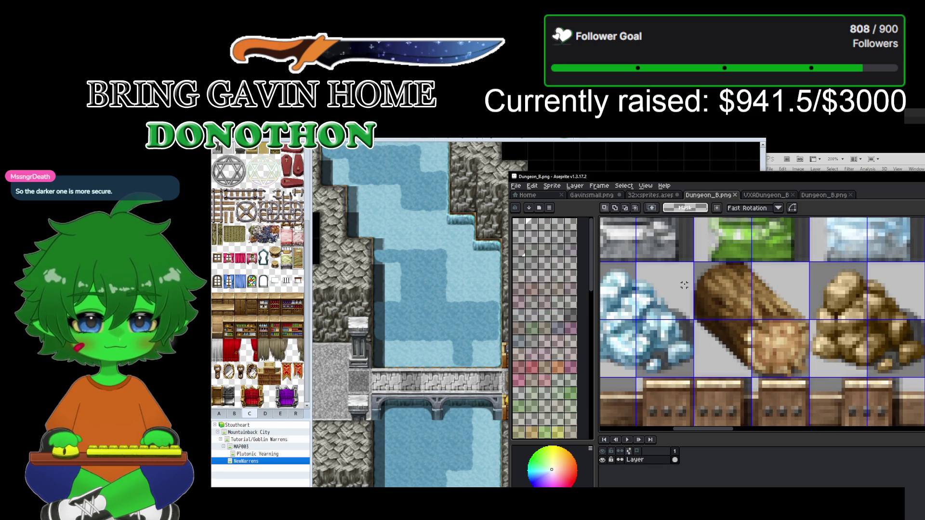
click(818, 196)
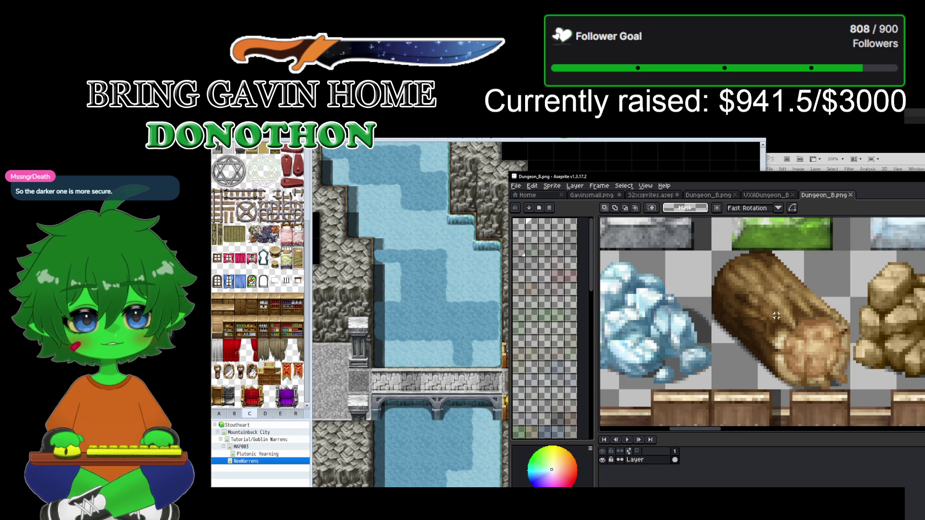
scroll(776, 315, down, 4)
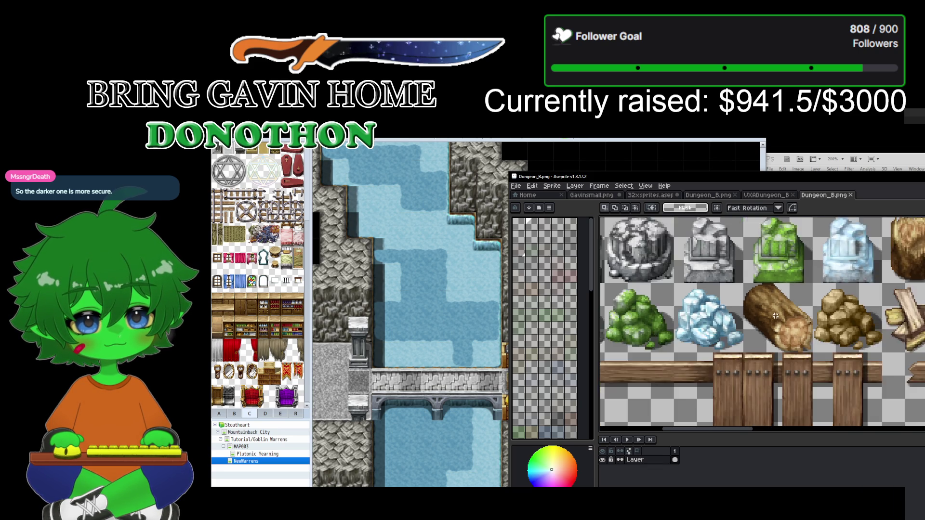
scroll(775, 316, up, 2)
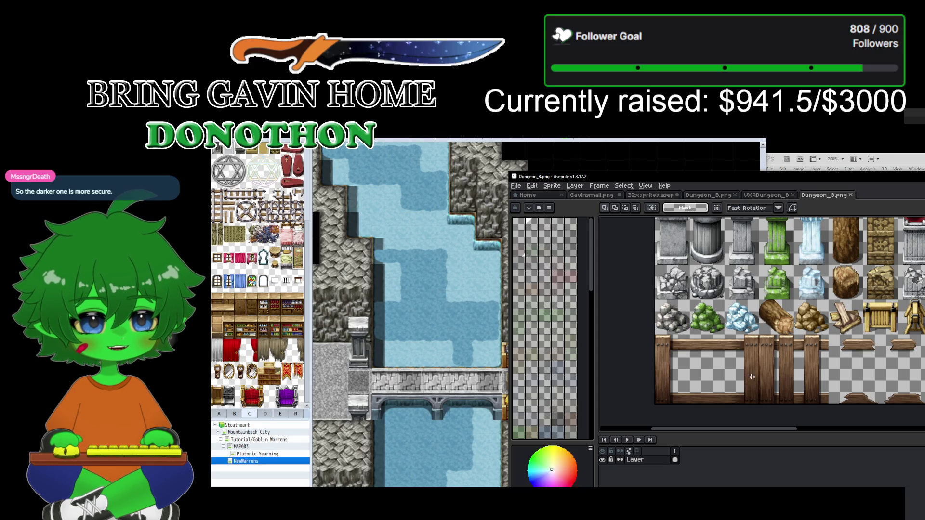
click(713, 196)
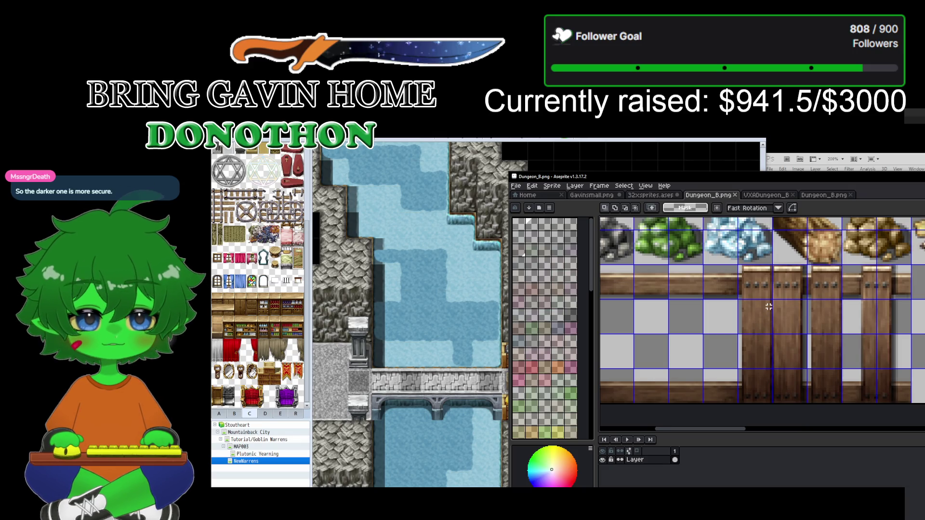
click(819, 196)
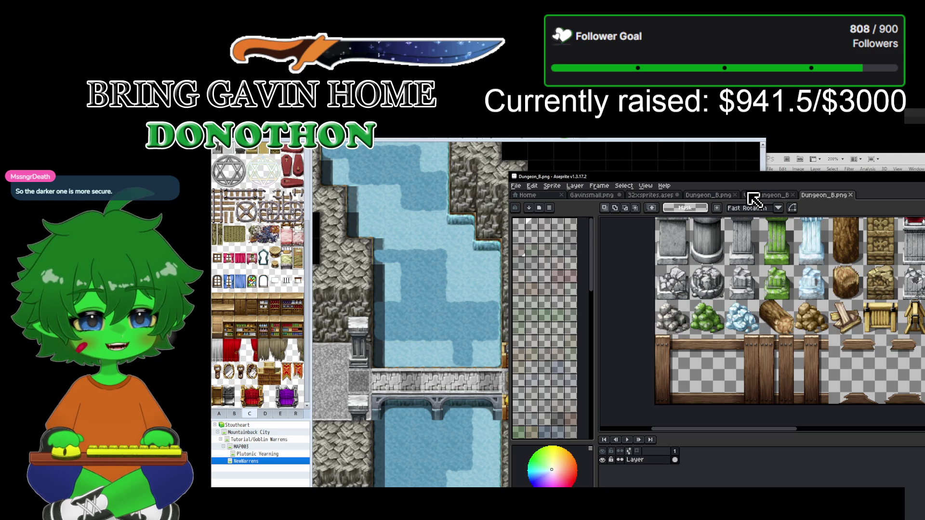
click(723, 196)
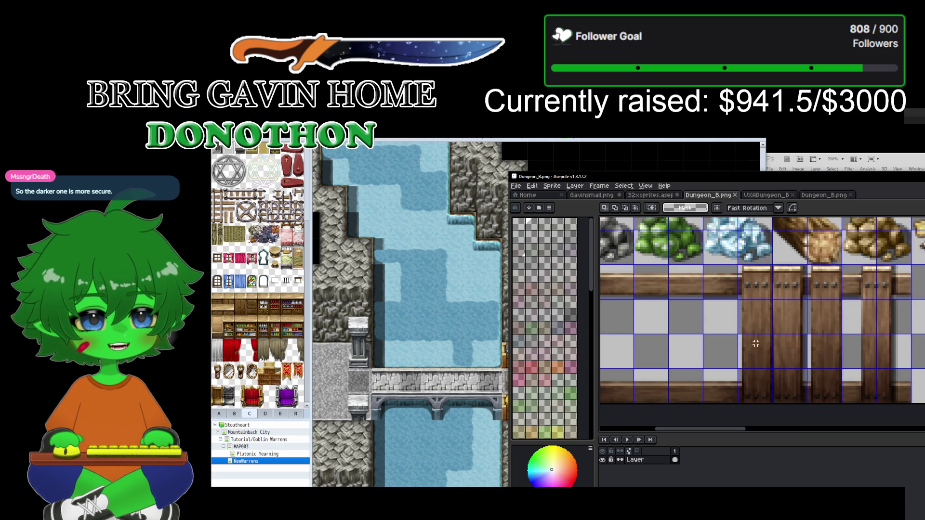
click(827, 196)
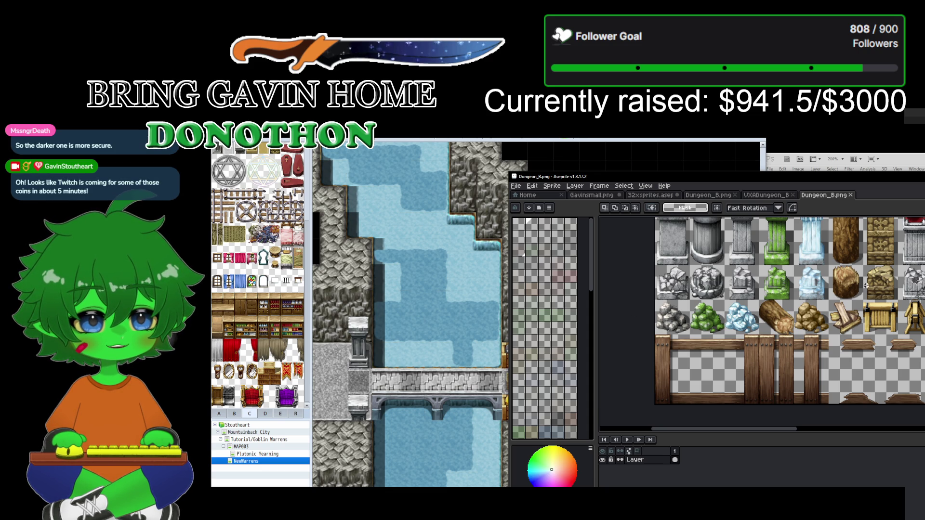
scroll(858, 285, up, 1)
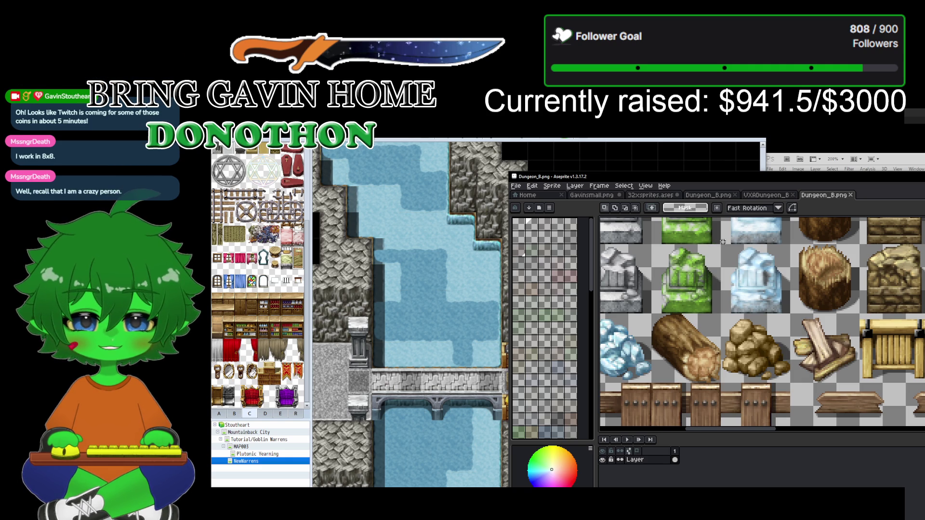
Step: Zoom over the tileset's crystal and statue tiles, then bring the RPG Maker NewWarrens map forward
scroll(722, 242, down, 2)
scroll(744, 274, down, 1)
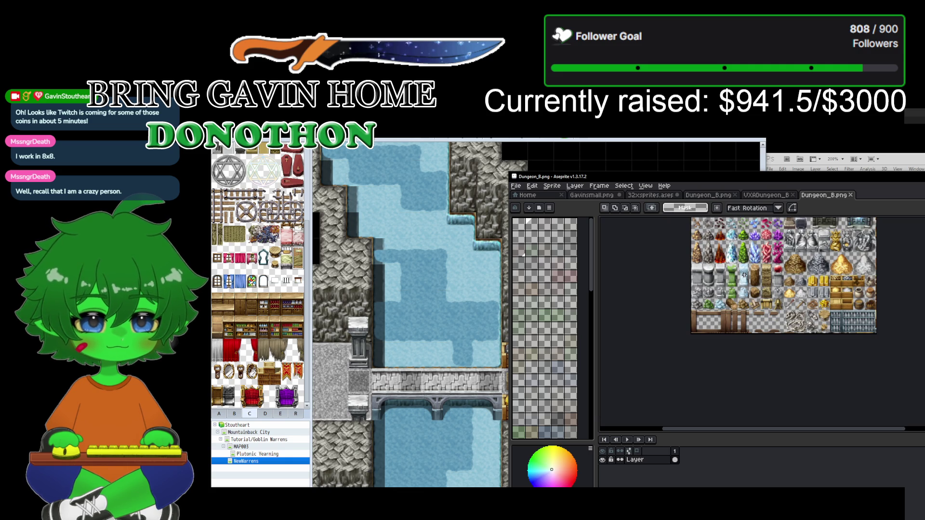
scroll(743, 274, up, 3)
scroll(729, 304, up, 1)
scroll(729, 304, up, 1)
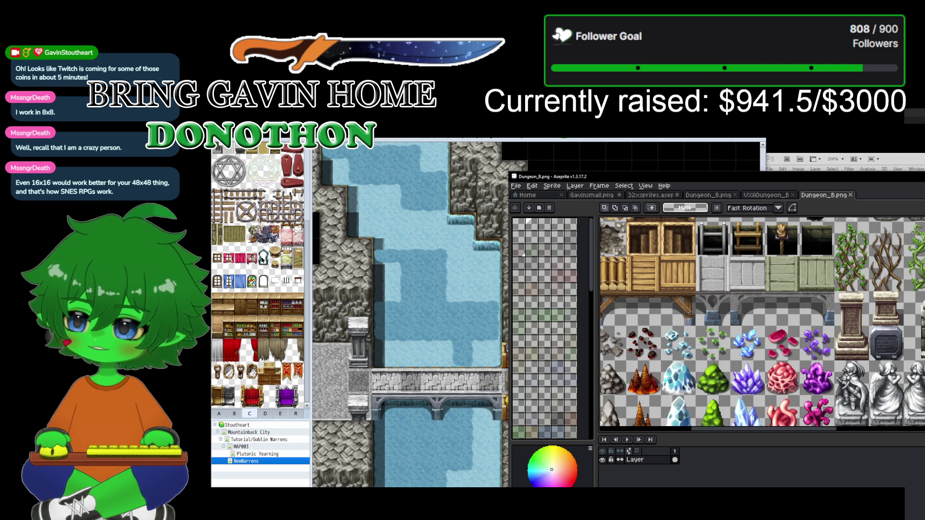
click(308, 264)
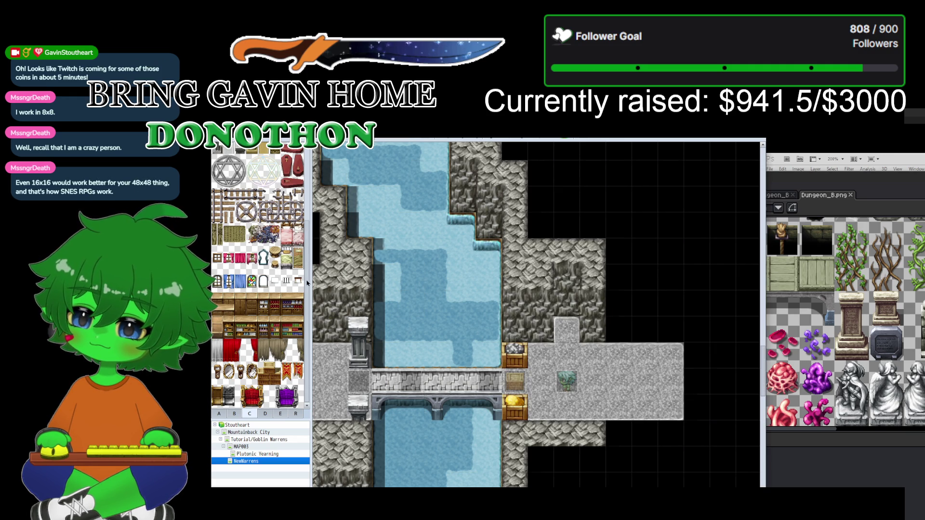
Step: Scroll the NewWarrens tile palette up and down without making any edits
scroll(289, 241, up, 5)
scroll(311, 207, down, 3)
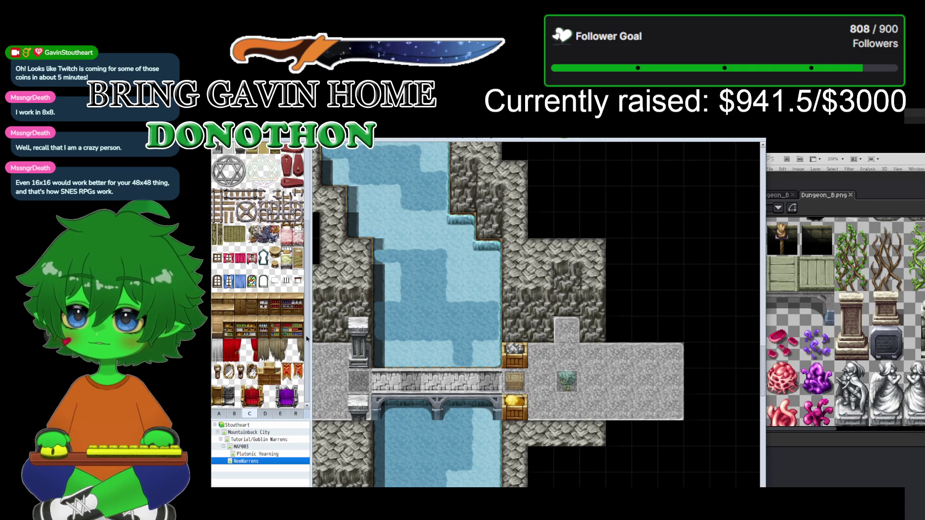
scroll(279, 226, up, 2)
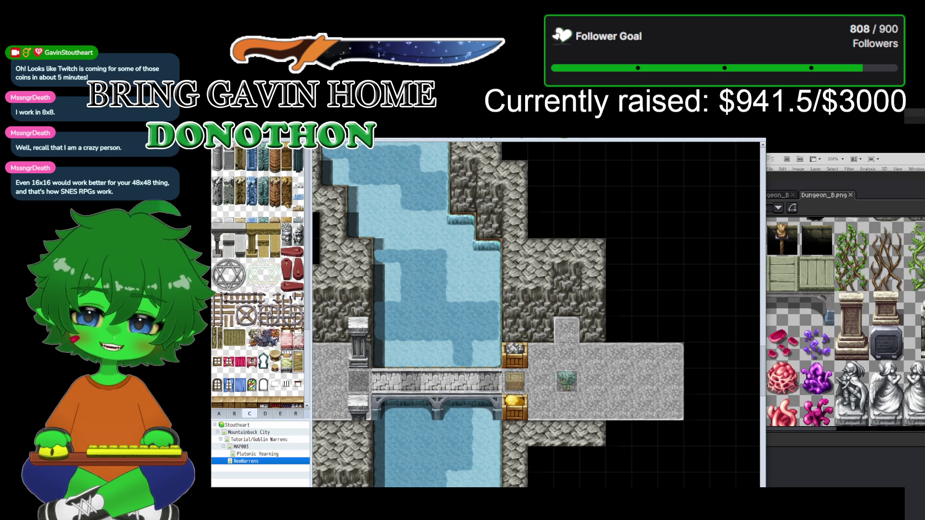
scroll(302, 208, down, 5)
scroll(304, 276, up, 5)
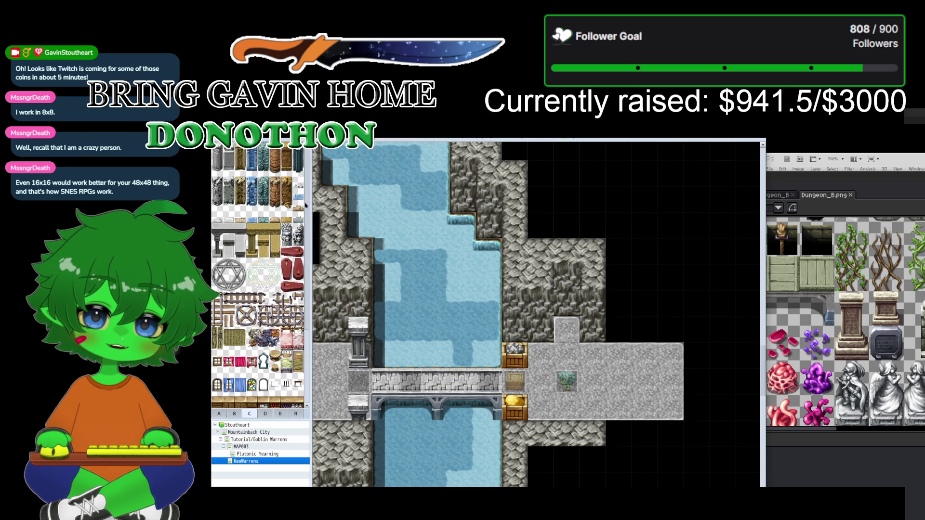
scroll(304, 199, down, 4)
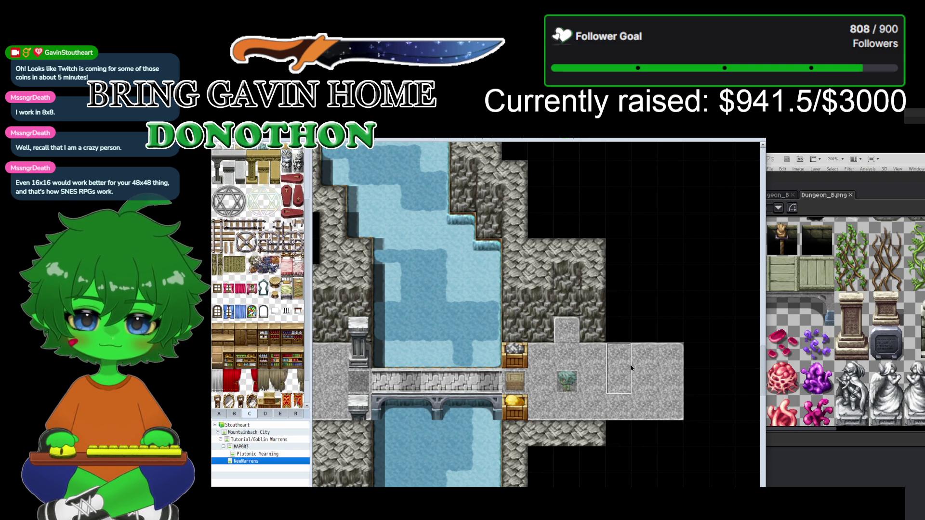
scroll(845, 324, down, 2)
scroll(880, 327, up, 2)
Step: Bring Aseprite's Dungeon_B.png tileset back in front and zoom out on it
click(881, 327)
scroll(881, 327, up, 2)
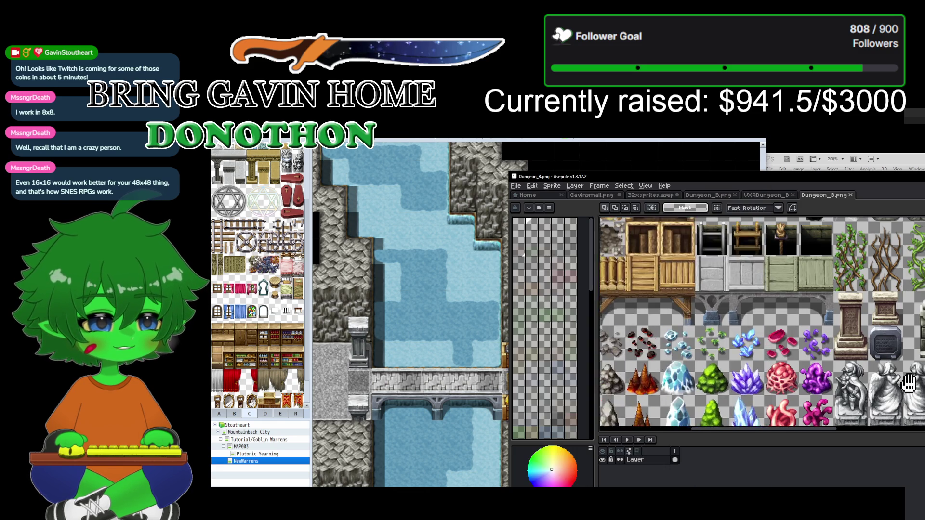
scroll(881, 327, up, 1)
scroll(881, 327, down, 1)
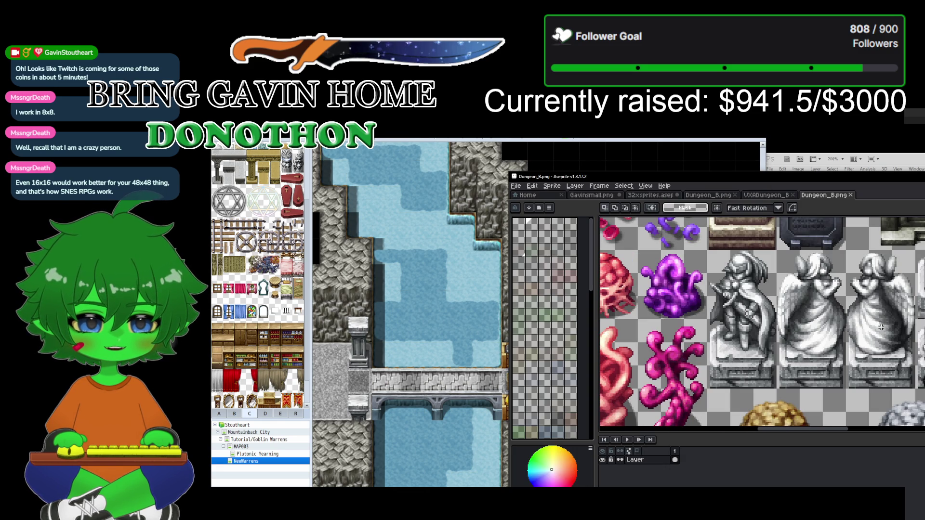
Step: Compare the gridded Dungeon_B.png copy against the other Dungeon_B.png copy
click(705, 195)
scroll(729, 310, down, 4)
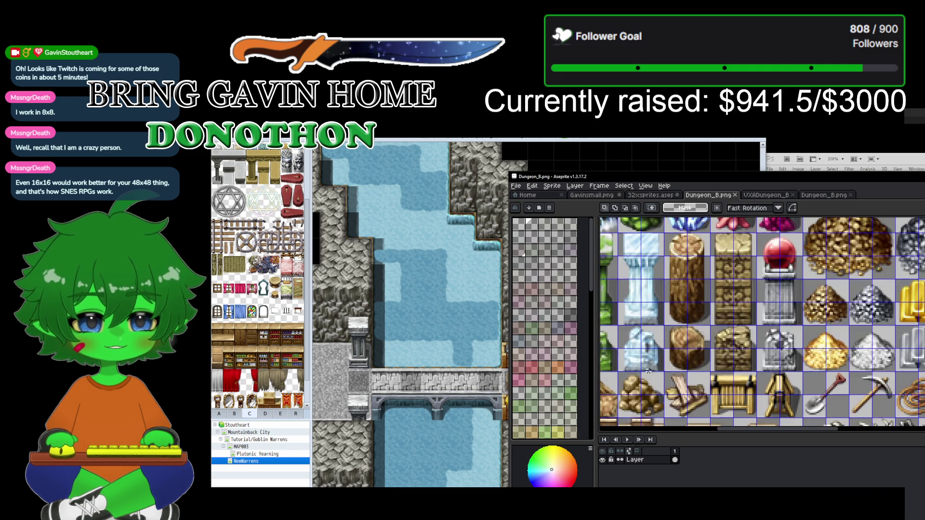
scroll(728, 311, up, 4)
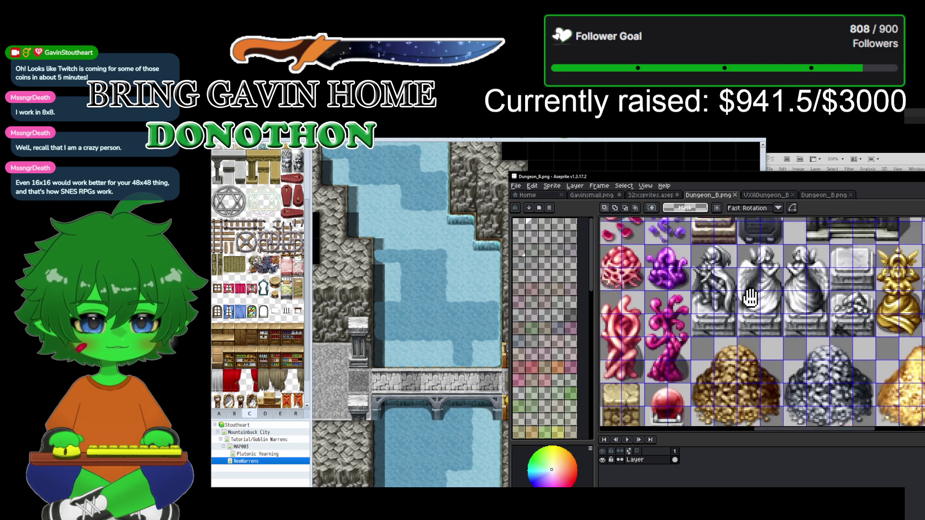
scroll(742, 338, up, 2)
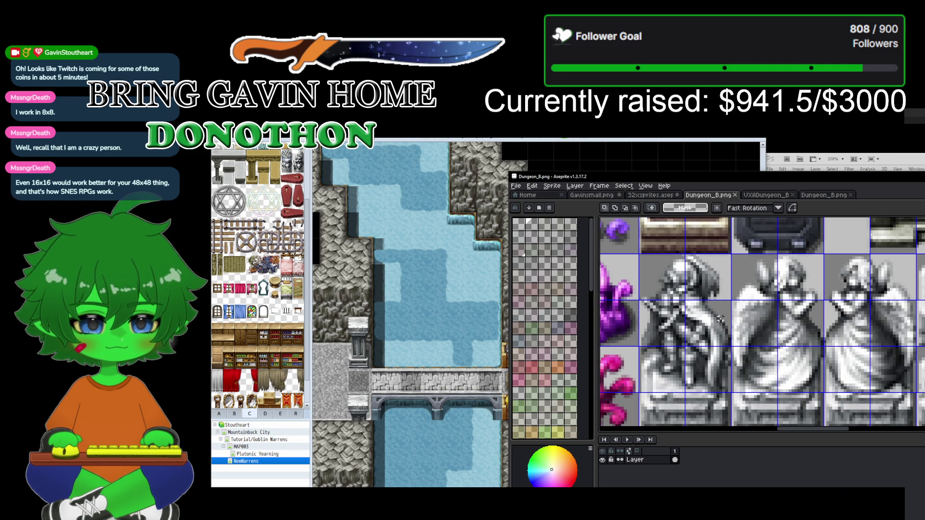
click(822, 195)
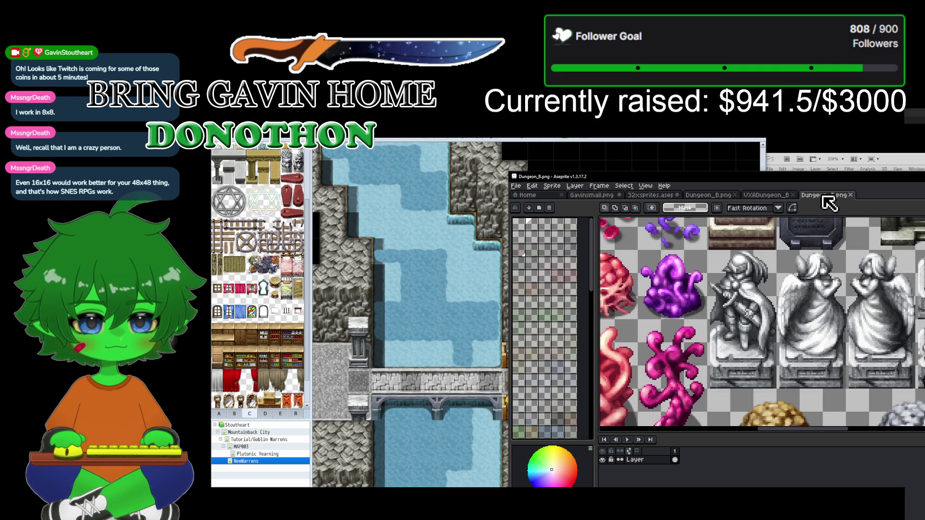
click(725, 195)
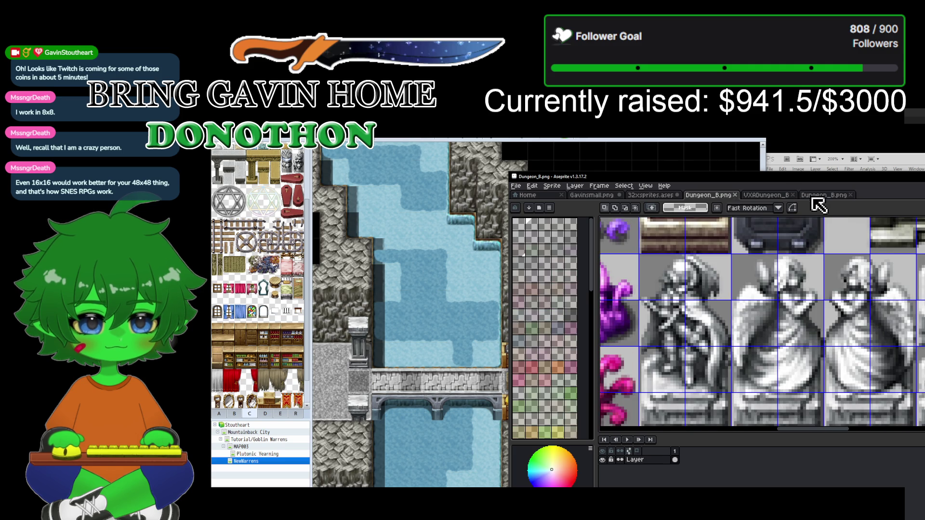
click(821, 195)
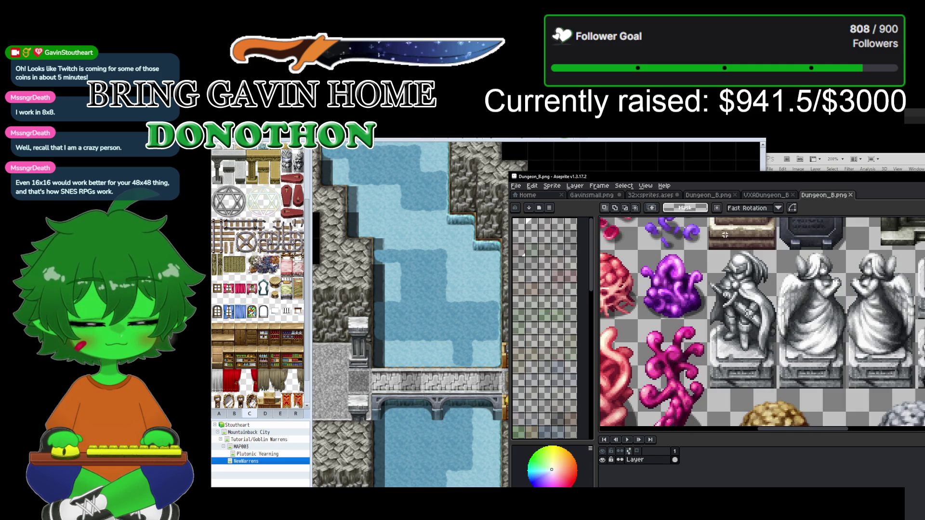
scroll(725, 234, down, 3)
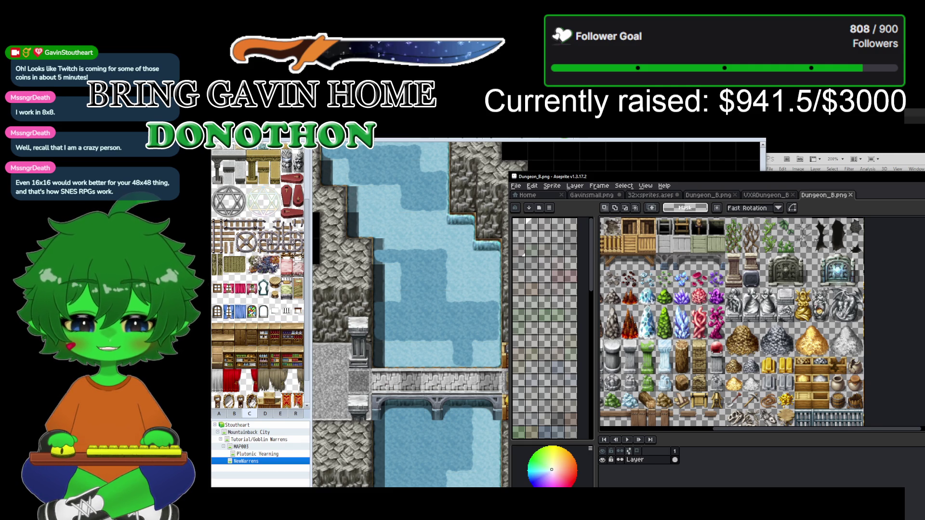
Step: Look over the VXADungeon_B tileset and 32xsprites crate sheet, then minimize Aseprite
click(767, 195)
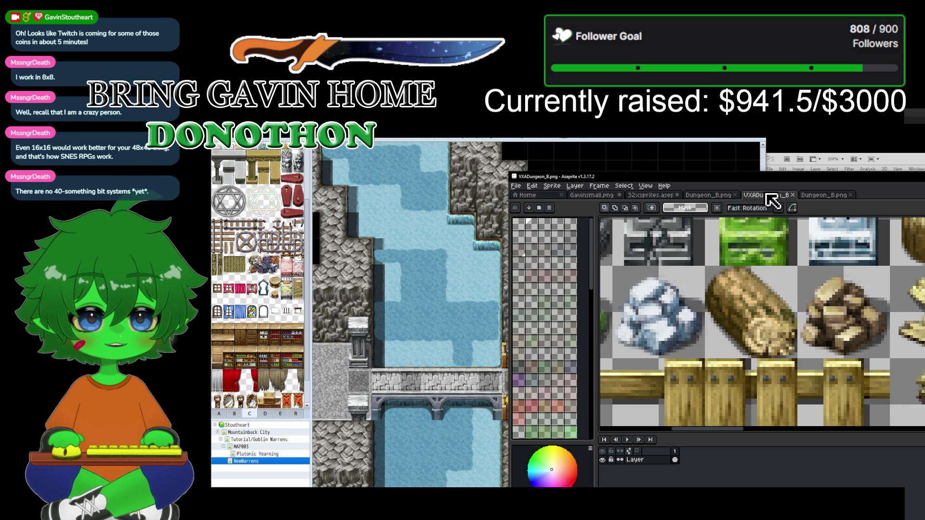
click(648, 195)
scroll(663, 300, down, 2)
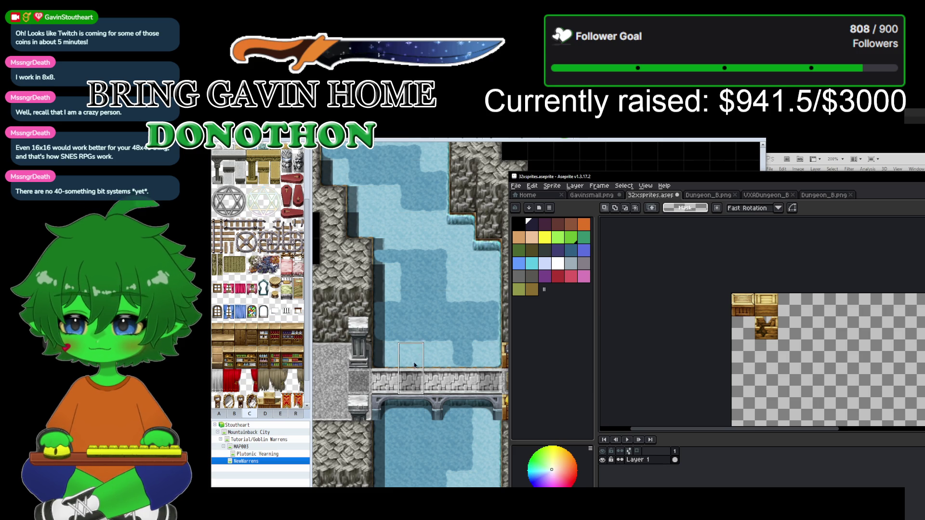
click(917, 176)
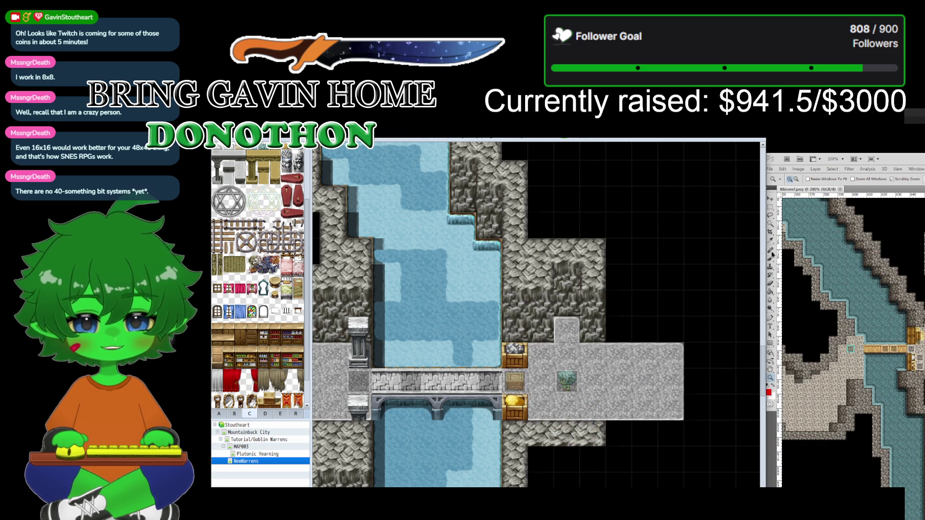
scroll(438, 403, down, 1)
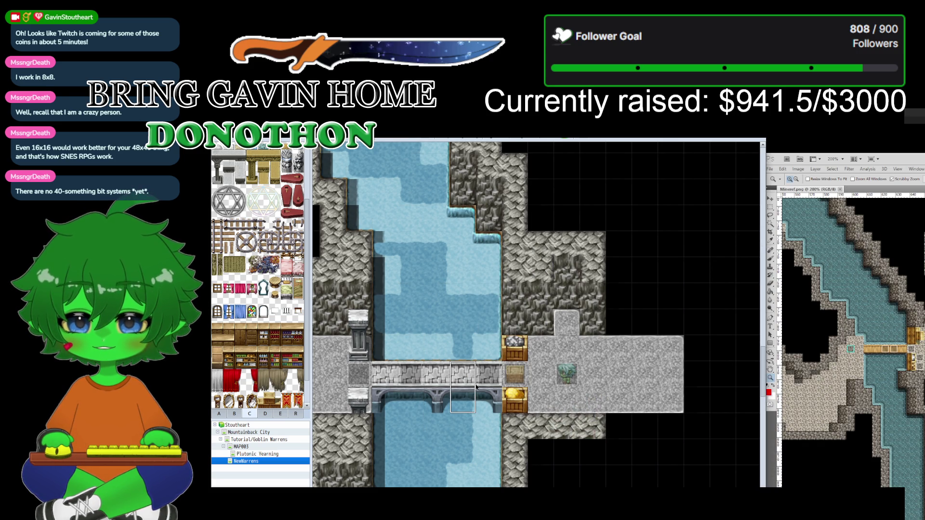
scroll(536, 315, left, 5)
scroll(536, 315, right, 3)
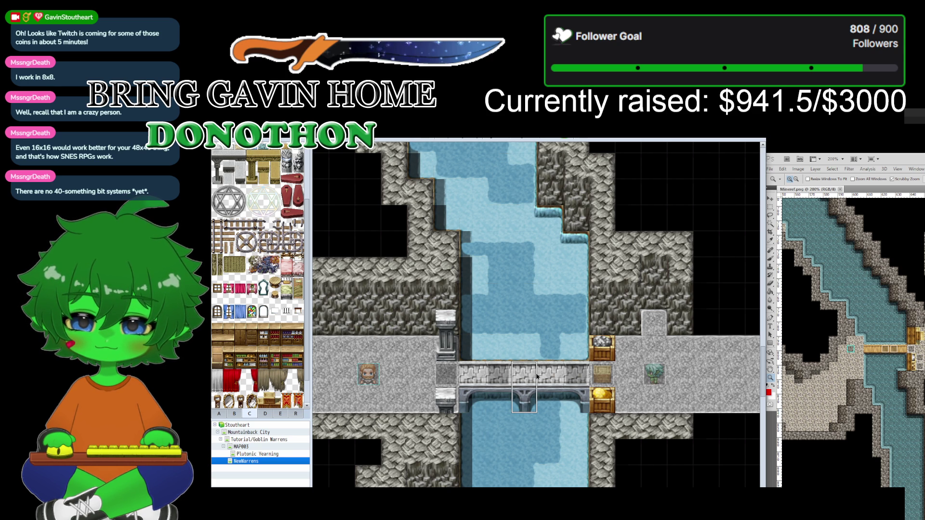
middle_click(478, 436)
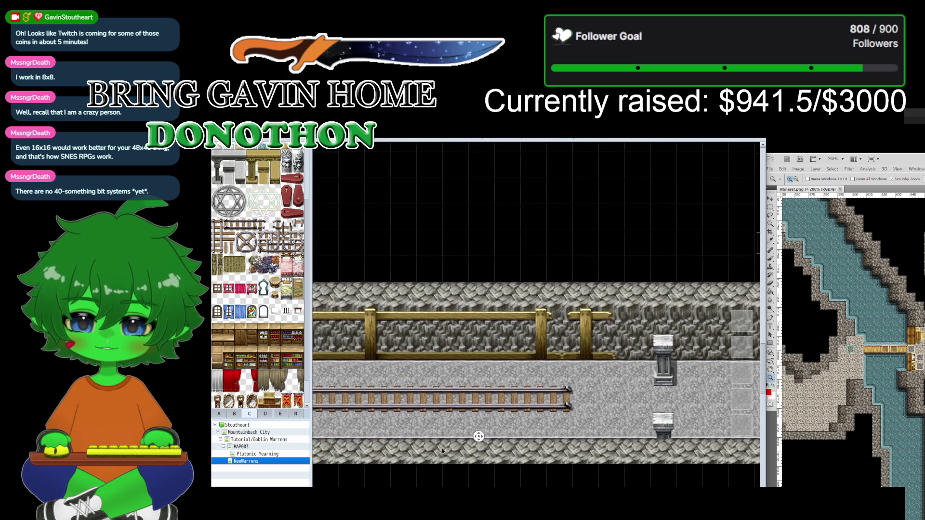
middle_click(459, 427)
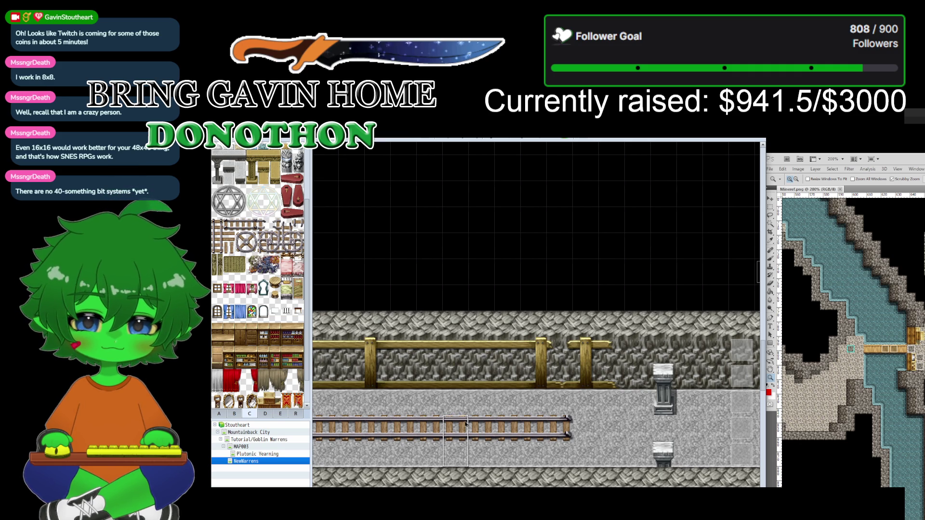
middle_click(617, 419)
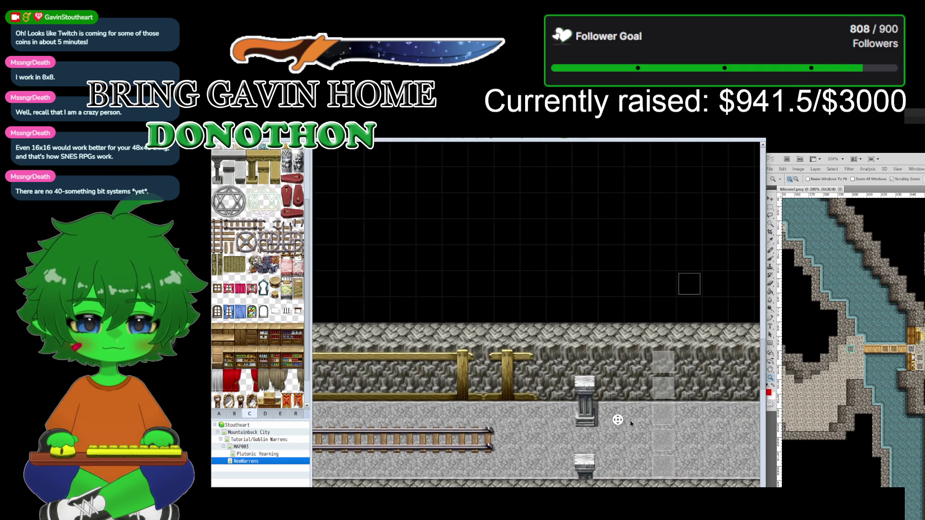
middle_click(628, 426)
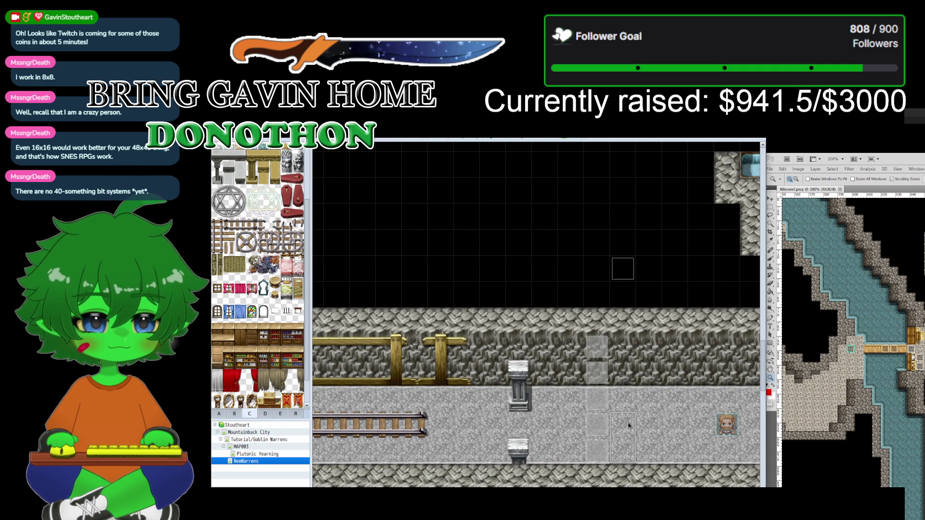
middle_click(628, 423)
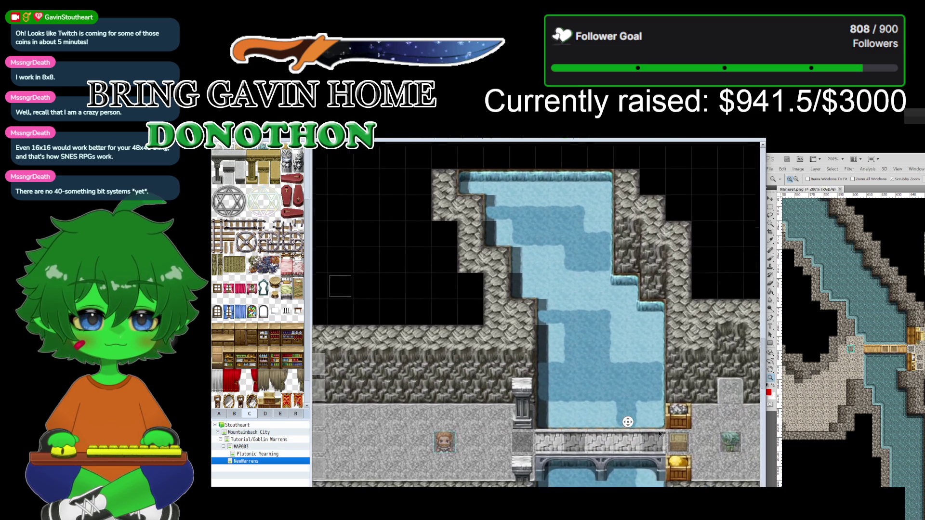
middle_click(622, 422)
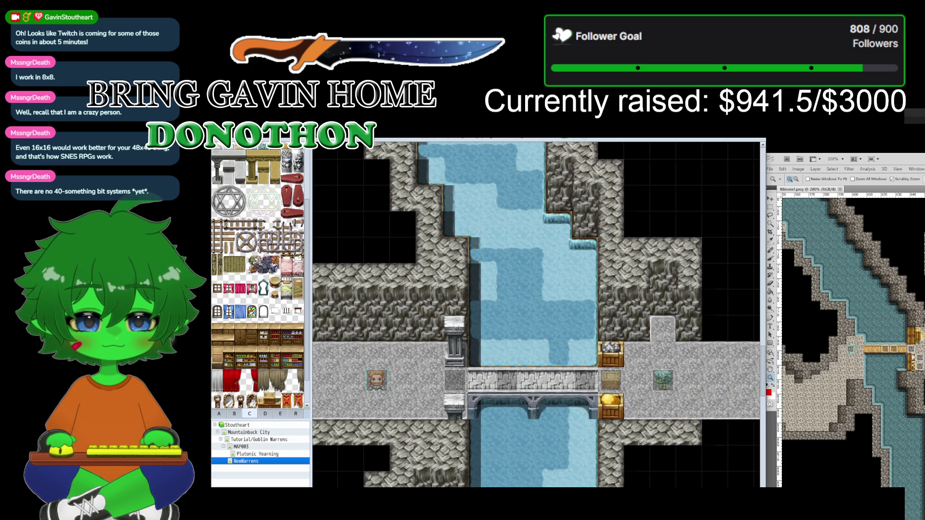
scroll(251, 221, up, 3)
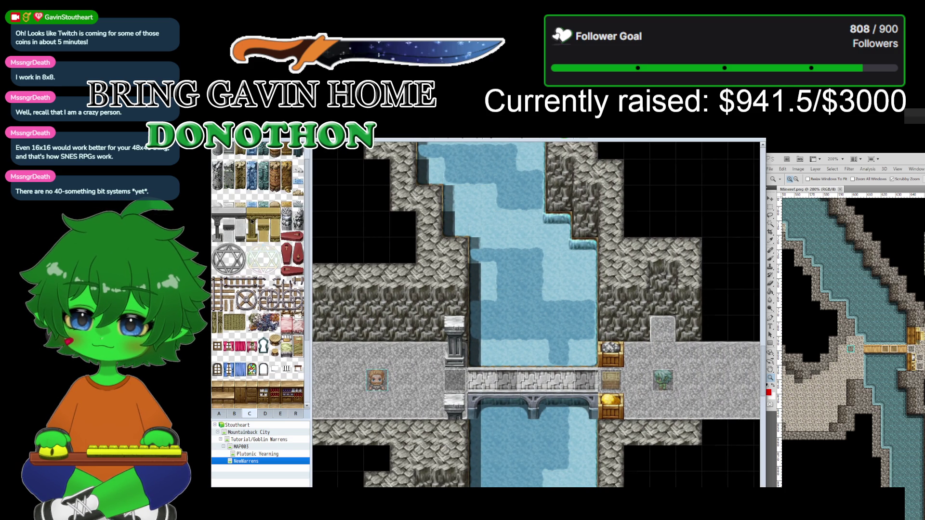
Step: Show tileset A's autotiles and pick floor and water autotiles to paint with
click(219, 413)
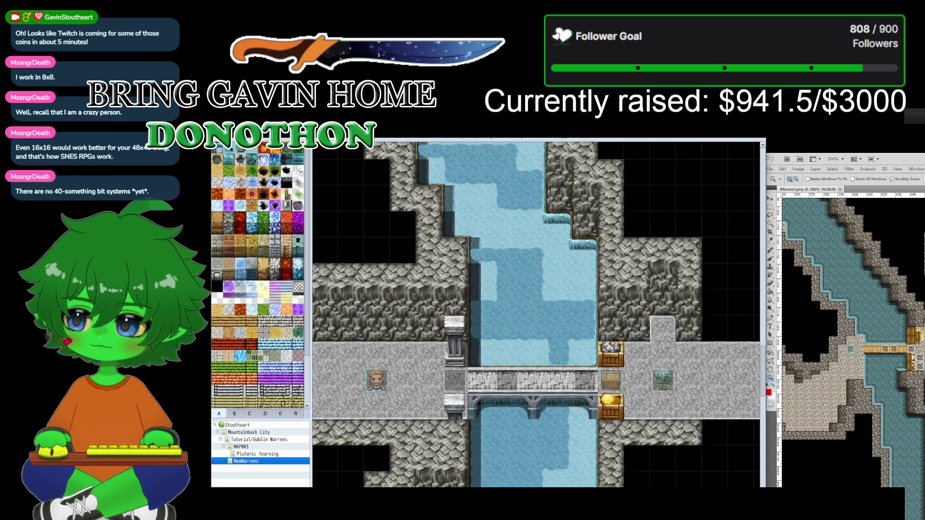
click(230, 149)
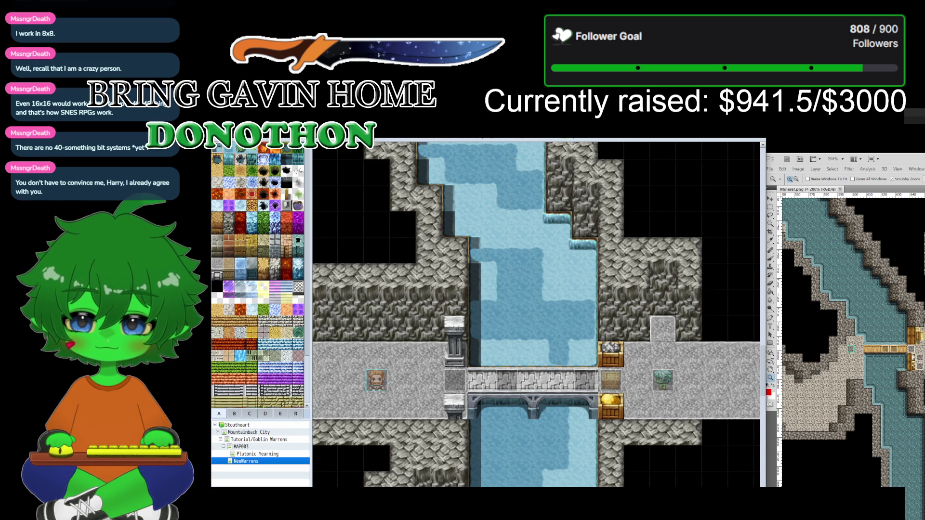
scroll(536, 315, down, 3)
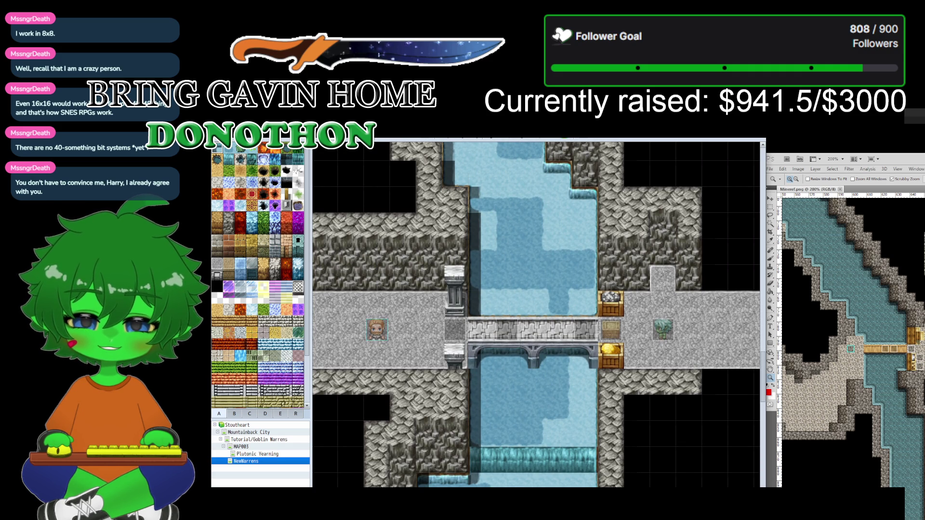
click(229, 217)
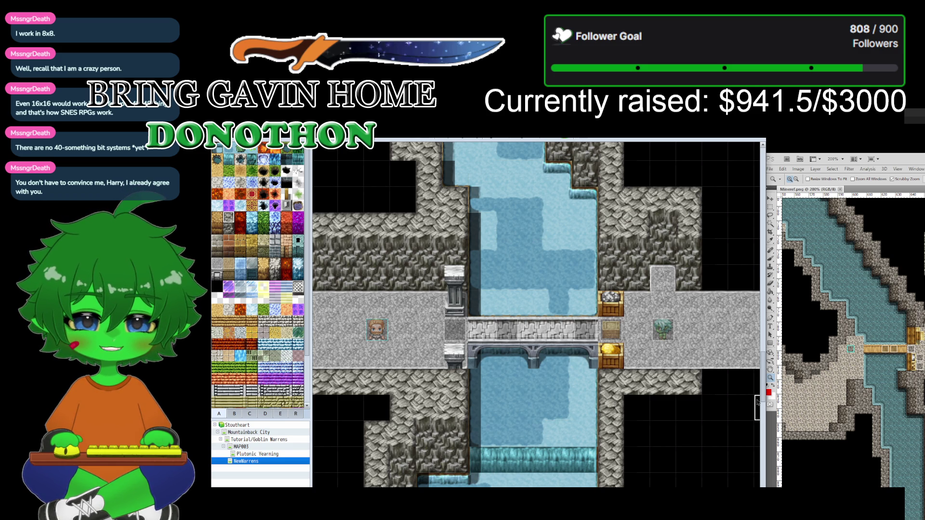
Step: Scroll the map view, then put Aseprite's 32xsprites sheet back in front
scroll(732, 402, down, 2)
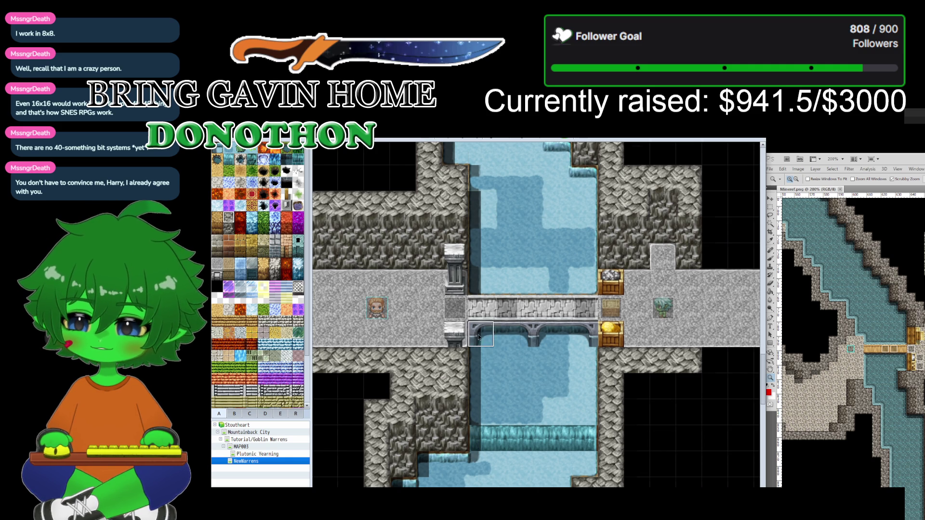
scroll(533, 325, down, 1)
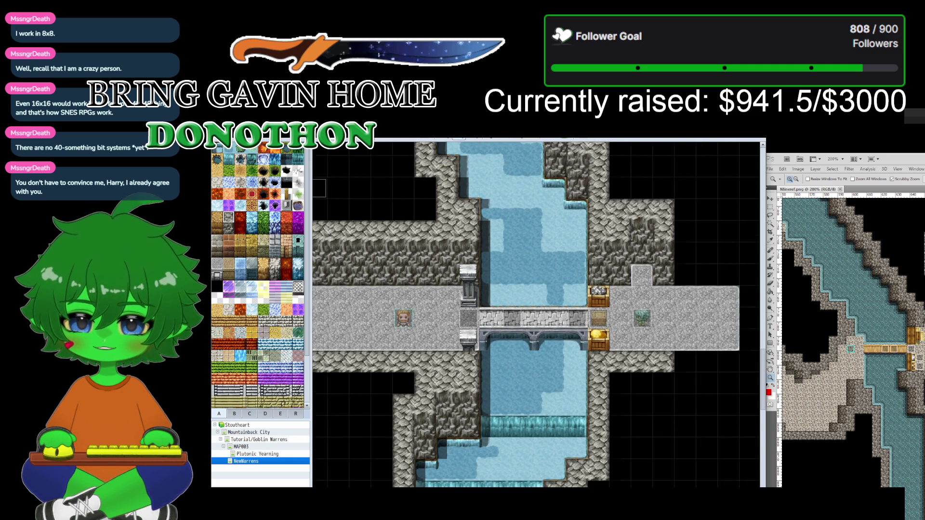
scroll(533, 325, up, 1)
scroll(534, 326, up, 2)
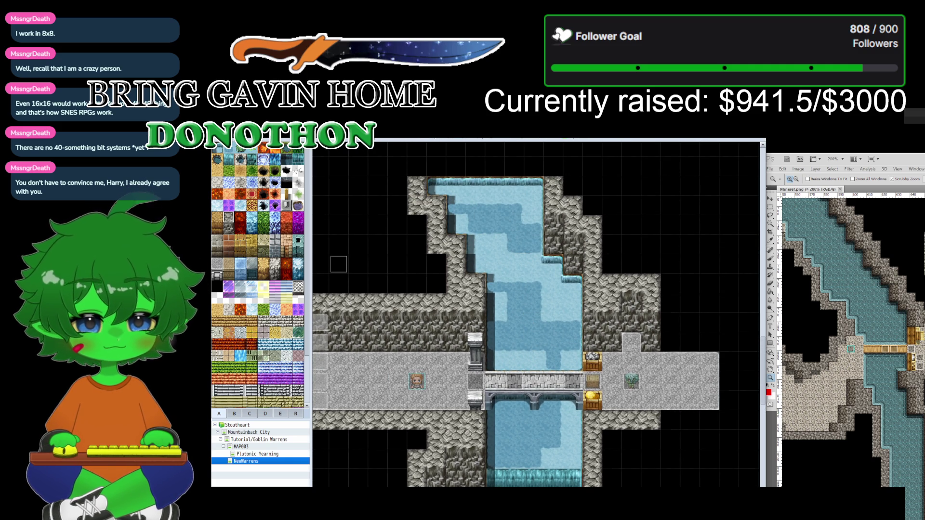
key(alt+Tab)
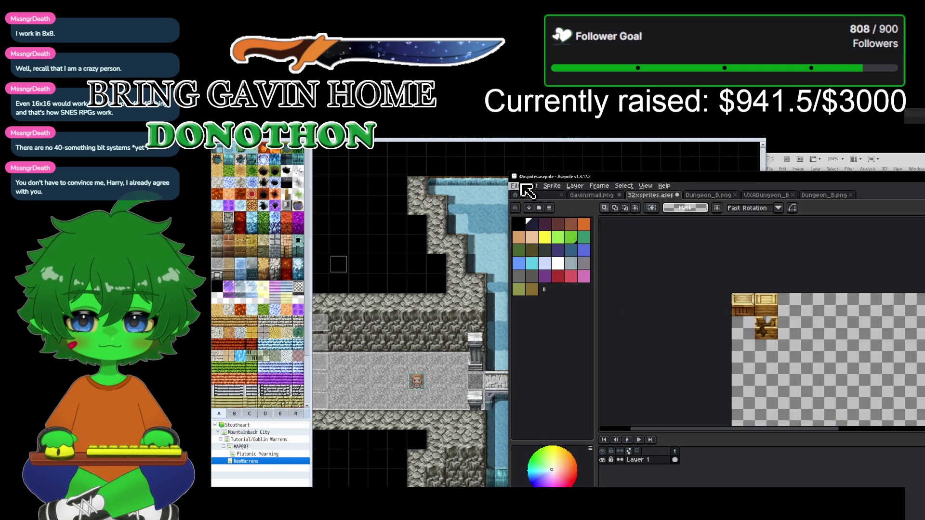
Step: Open Gavtest.aseprite from the game's img/characters folder
click(517, 186)
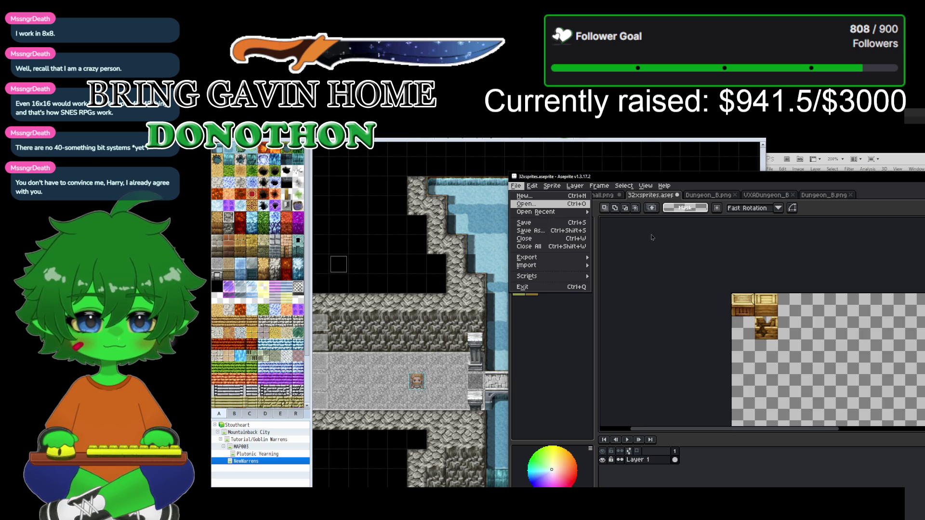
click(527, 205)
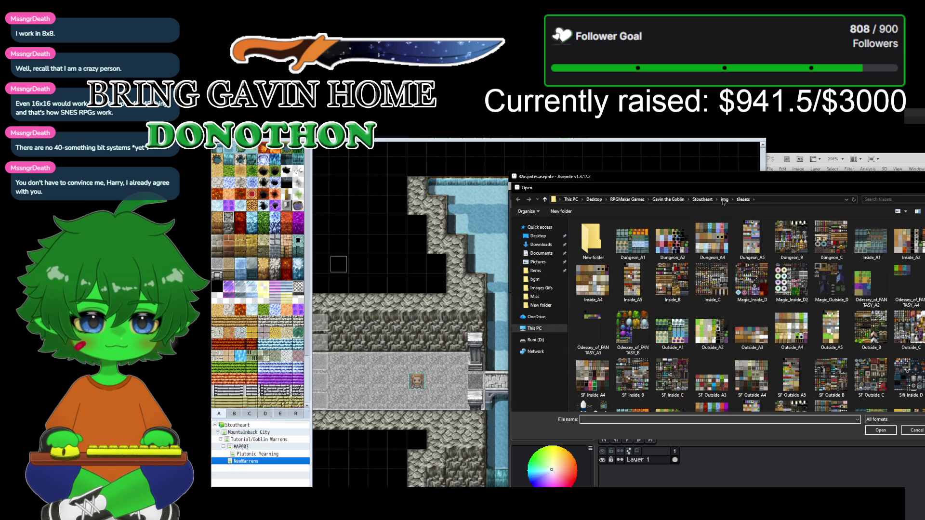
click(724, 199)
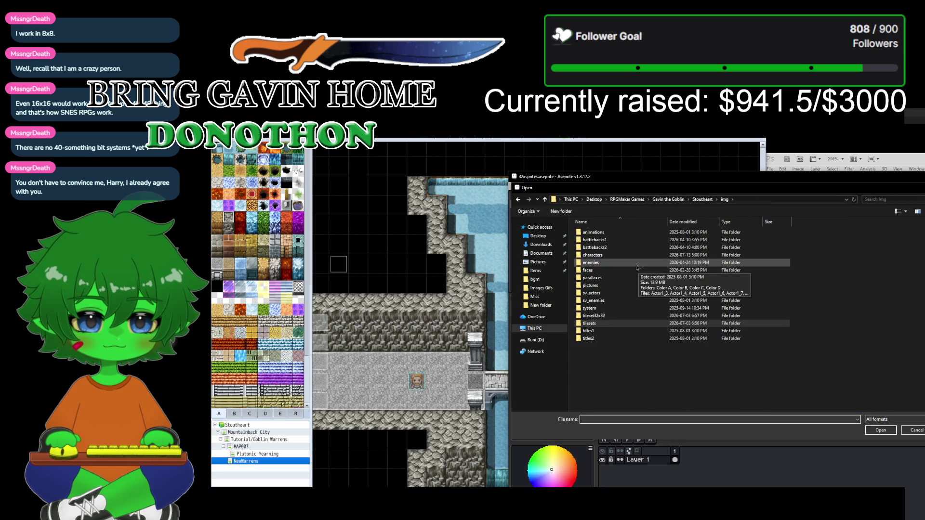
double_click(612, 256)
scroll(712, 328, down, 3)
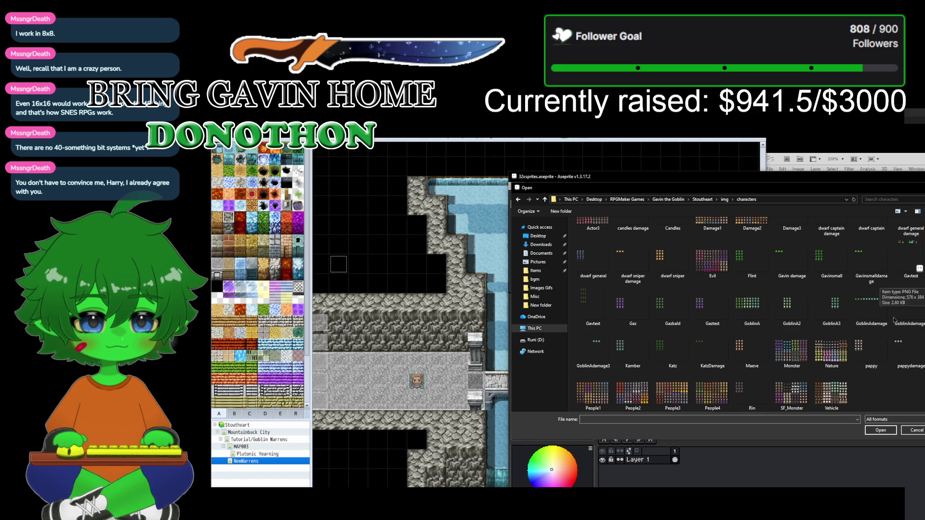
click(912, 268)
double_click(912, 268)
scroll(748, 322, up, 2)
scroll(748, 322, down, 2)
scroll(748, 322, down, 2)
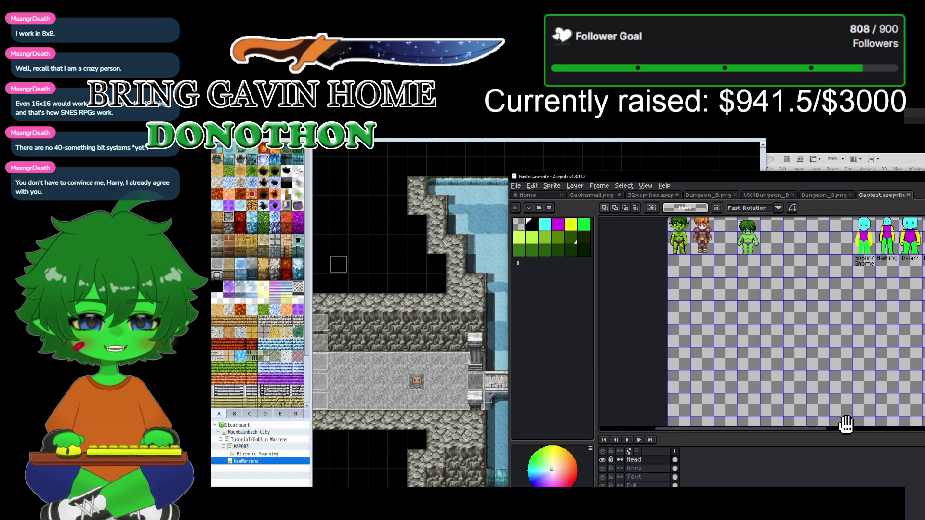
Step: Zoom and pan the Gavtest canvas to centre the goblin and human sprites
mouse_move(842, 426)
mouse_down()
mouse_move(767, 344)
mouse_move(694, 355)
mouse_move(737, 347)
mouse_move(687, 341)
mouse_up()
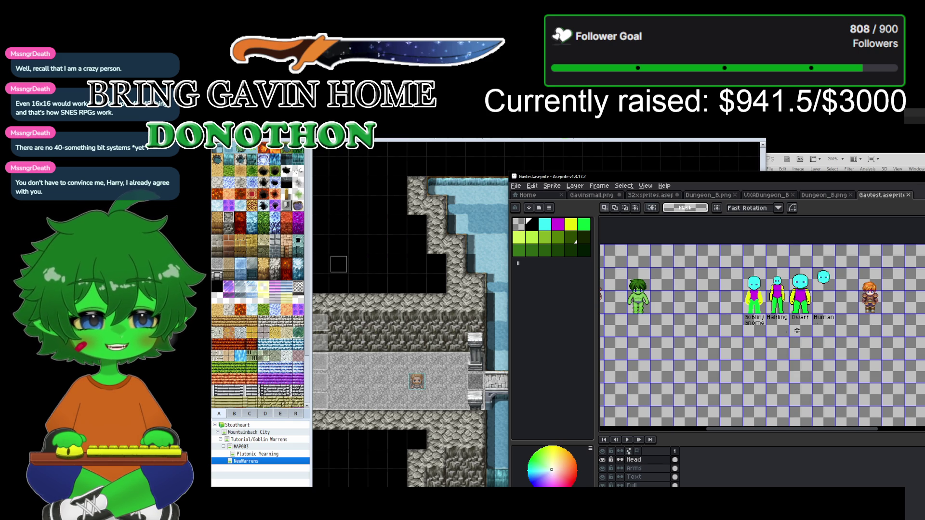
mouse_move(686, 348)
mouse_down()
mouse_move(727, 354)
mouse_move(716, 358)
mouse_up()
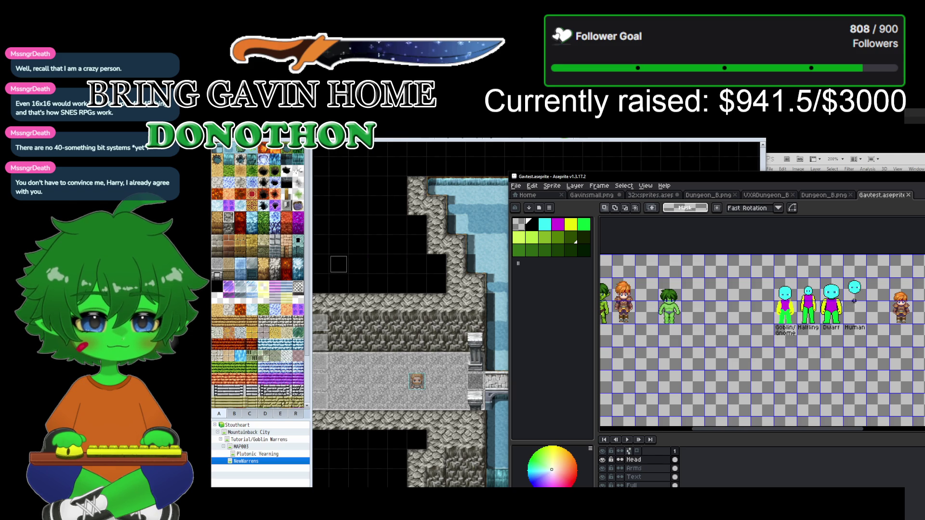
scroll(852, 304, up, 1)
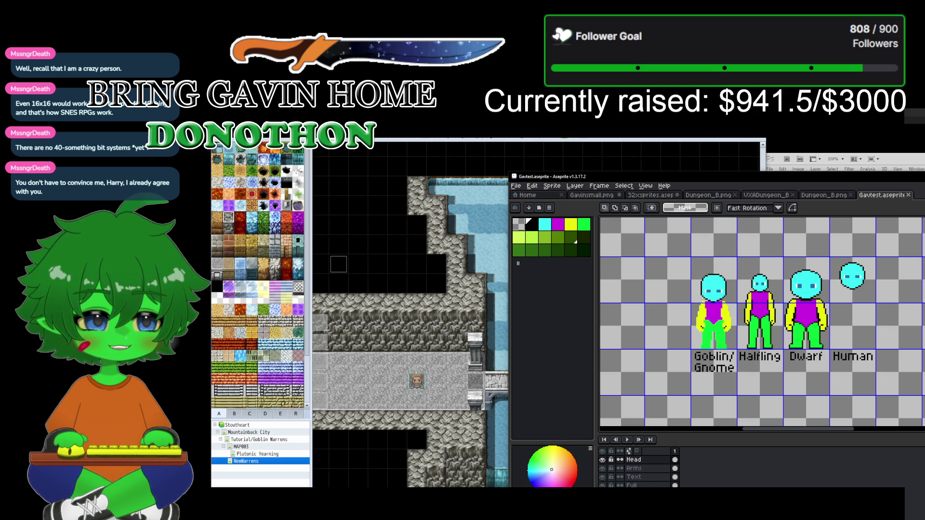
scroll(803, 307, up, 1)
scroll(803, 307, down, 1)
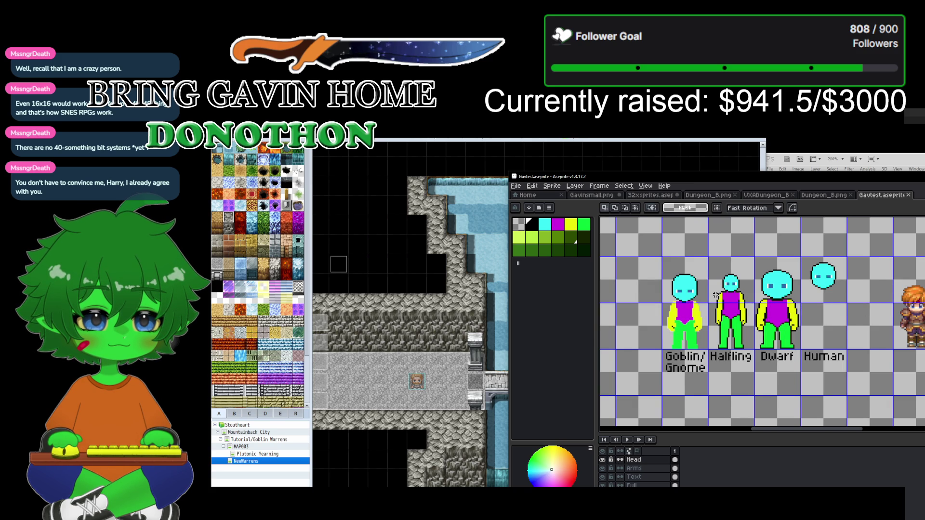
scroll(716, 295, up, 1)
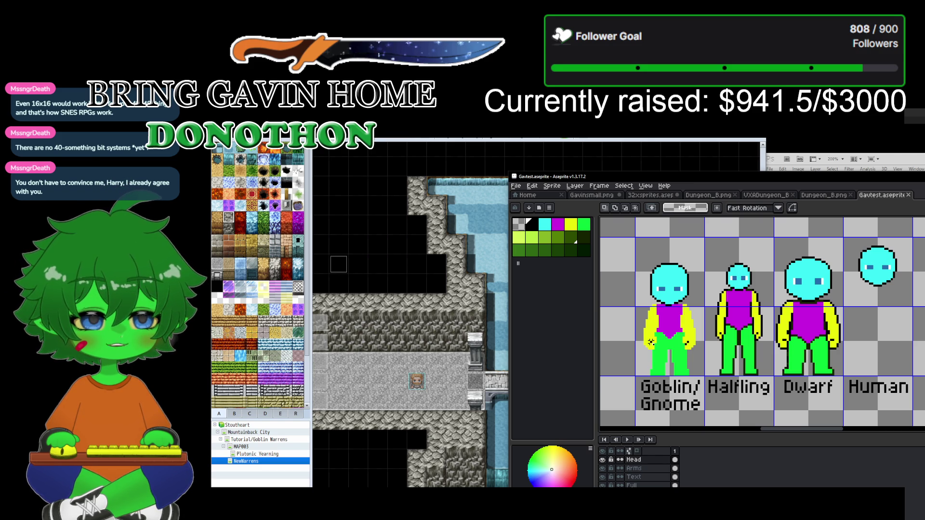
scroll(746, 315, down, 5)
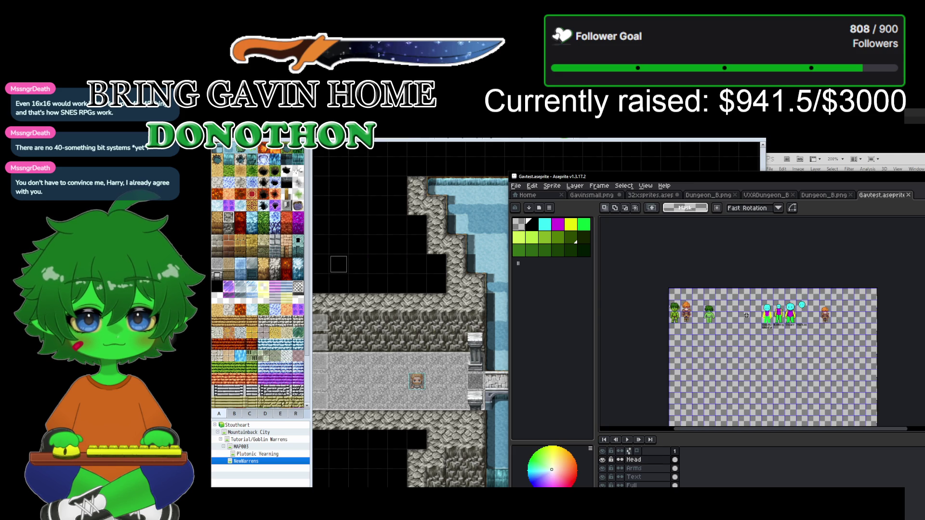
scroll(746, 315, up, 2)
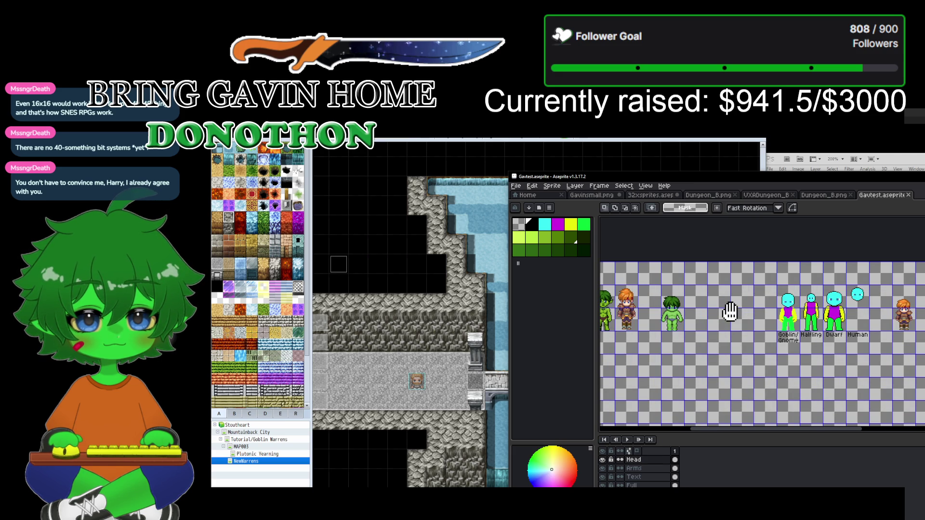
drag(729, 314, 775, 320)
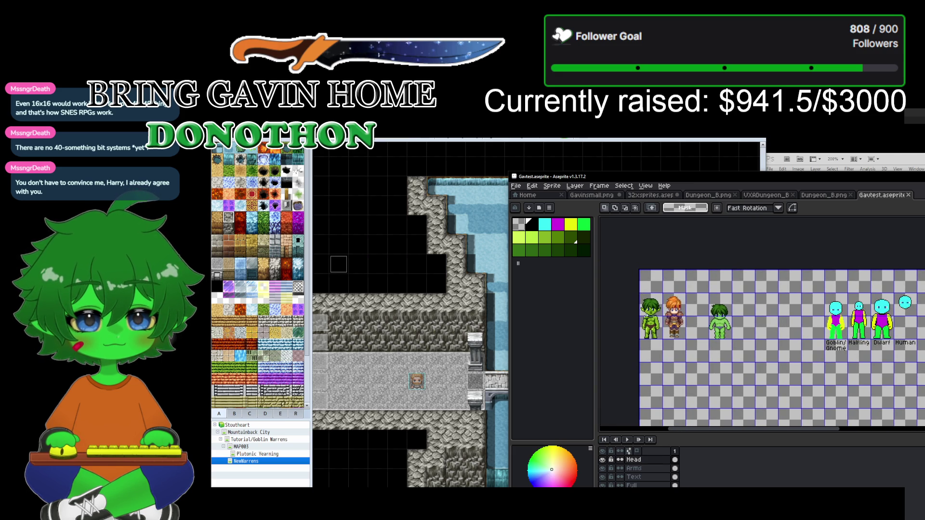
Step: Zoom the Gavtest view as Sprite Creator's VX/XP/LPC version picker comes up
scroll(645, 318, up, 2)
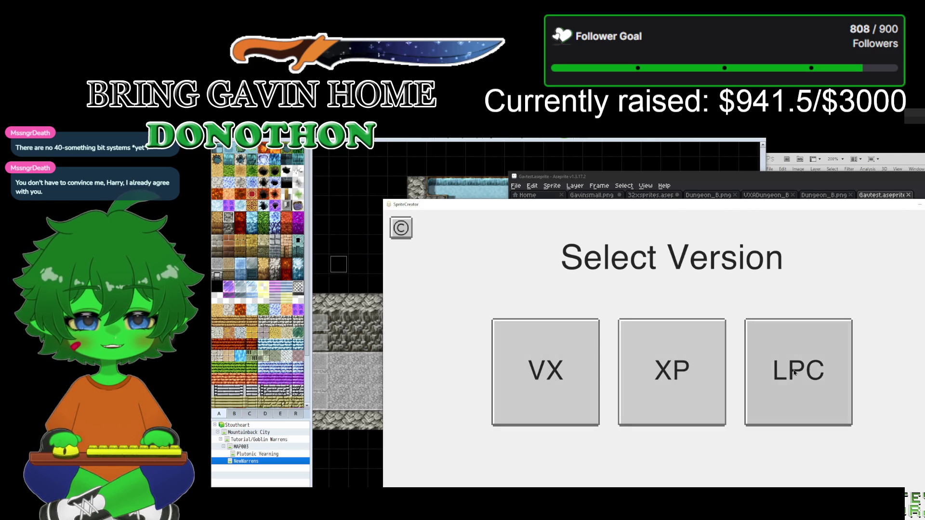
Step: Start Sprite Creator's VX version and give the character green hair
click(549, 379)
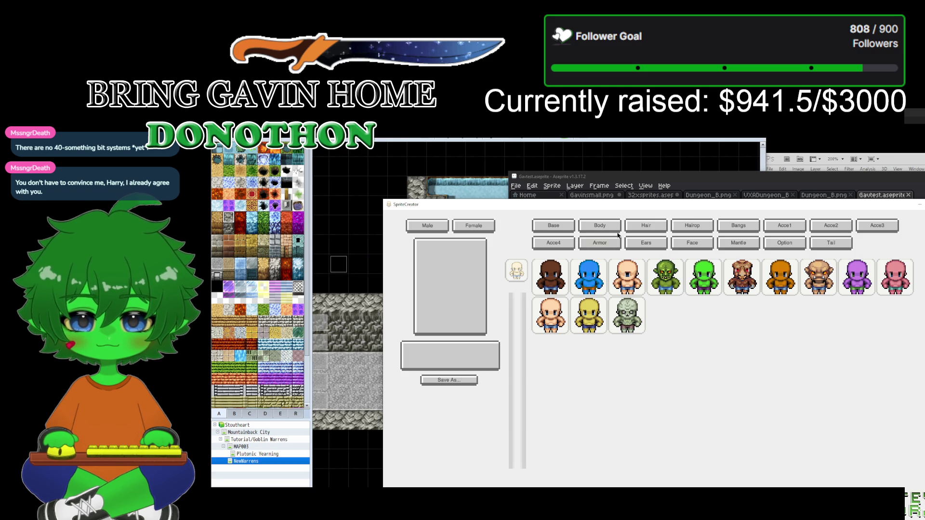
click(688, 228)
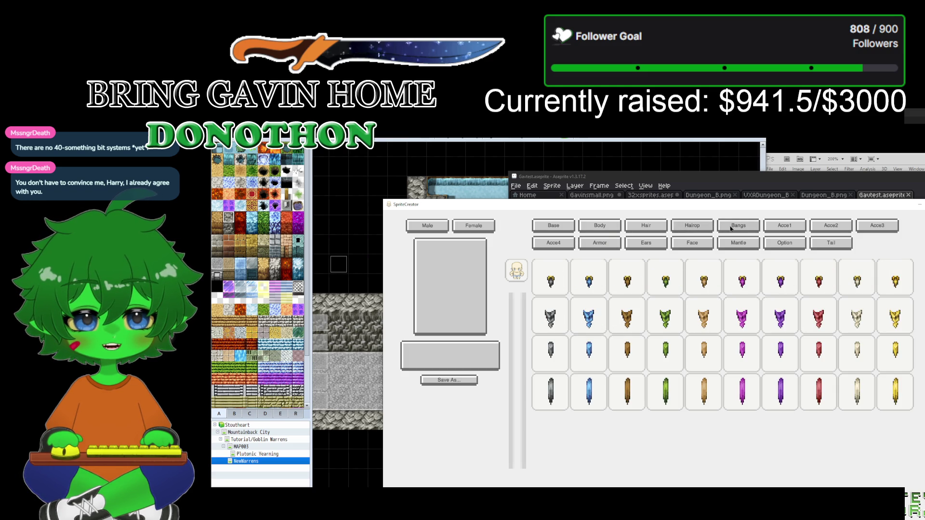
click(640, 228)
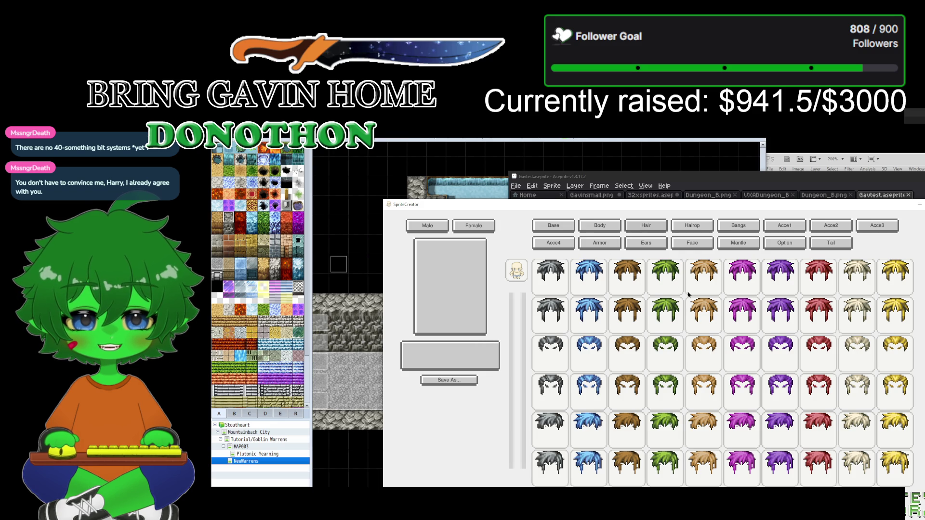
scroll(691, 428, down, 2)
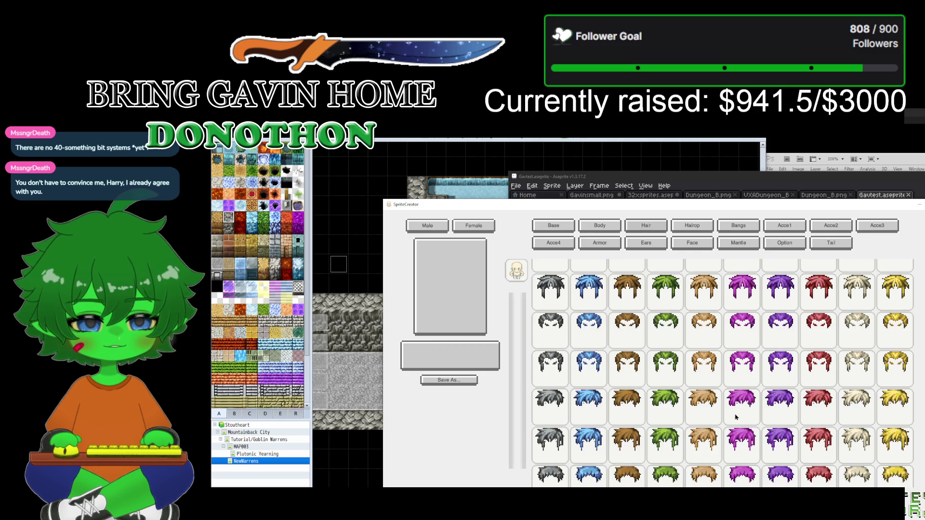
scroll(735, 415, down, 5)
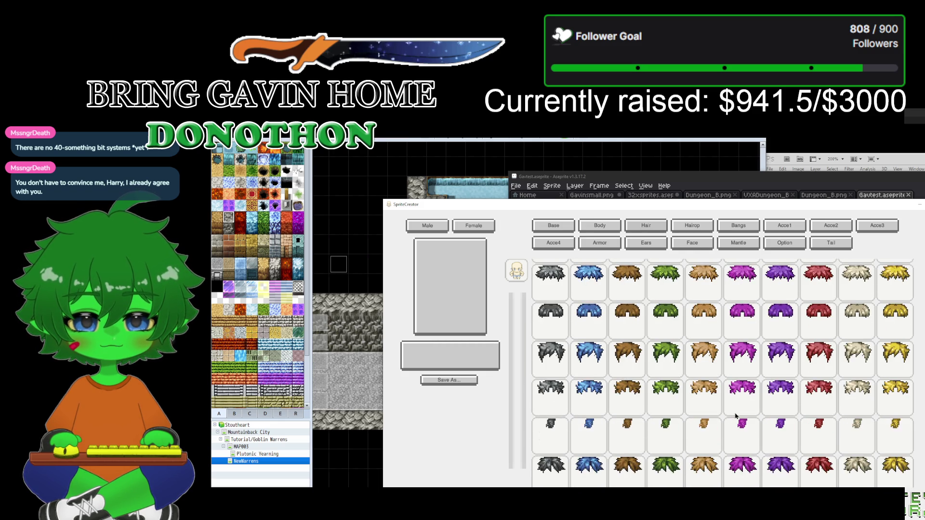
click(663, 417)
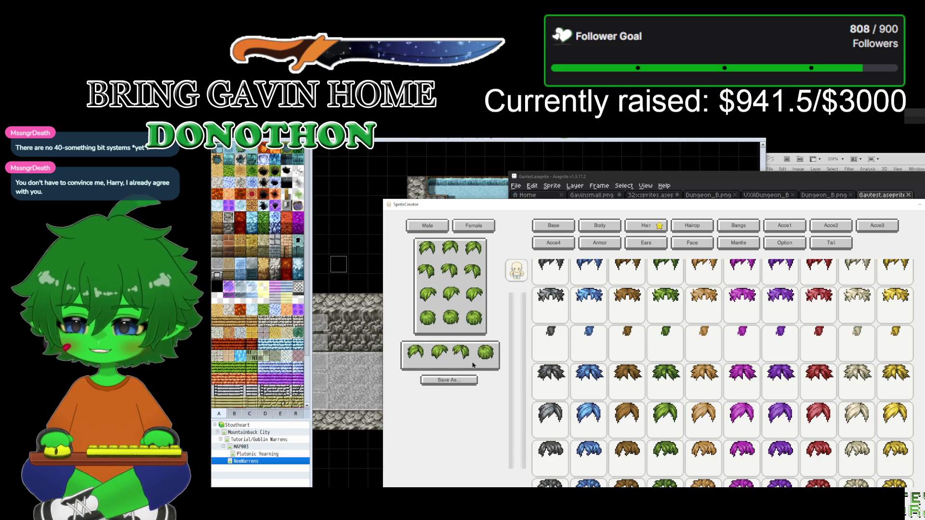
Step: Give the character the green body base, then return to the hair styles and the map
click(554, 226)
click(703, 277)
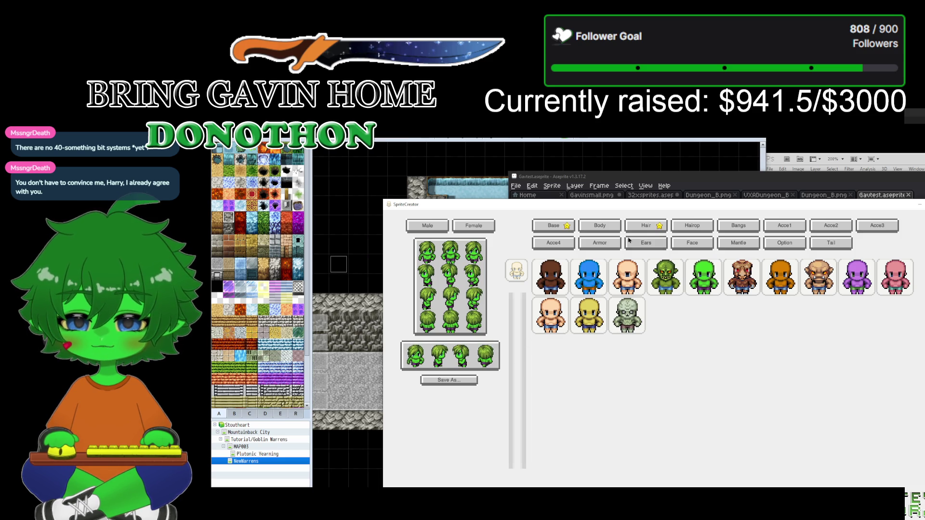
click(646, 230)
scroll(634, 428, down, 3)
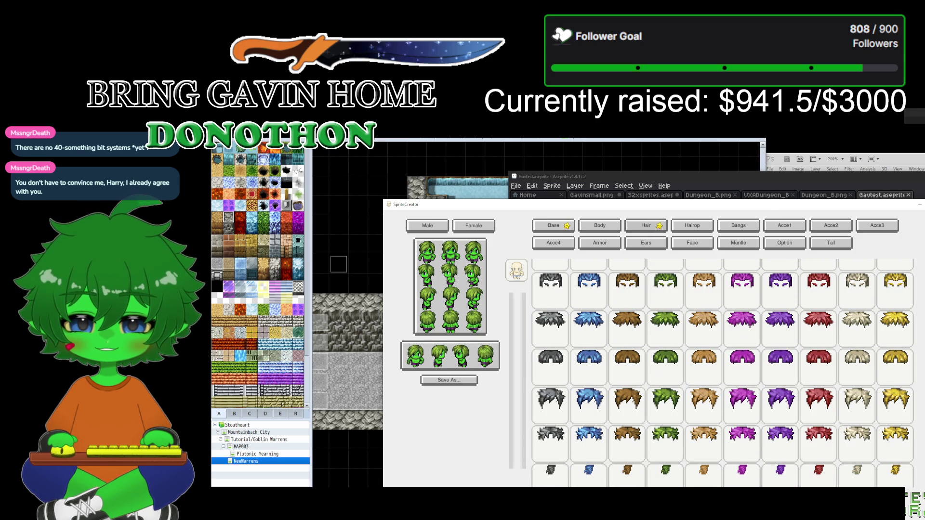
key(alt+Tab)
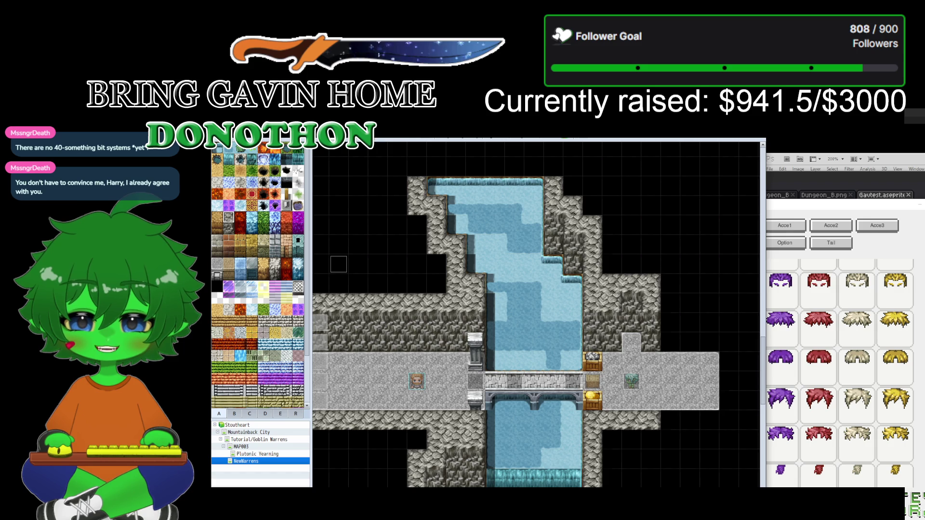
Step: Compare the Sprite Creator character with the goblin sheet, panning across the sprites
key(alt+Tab)
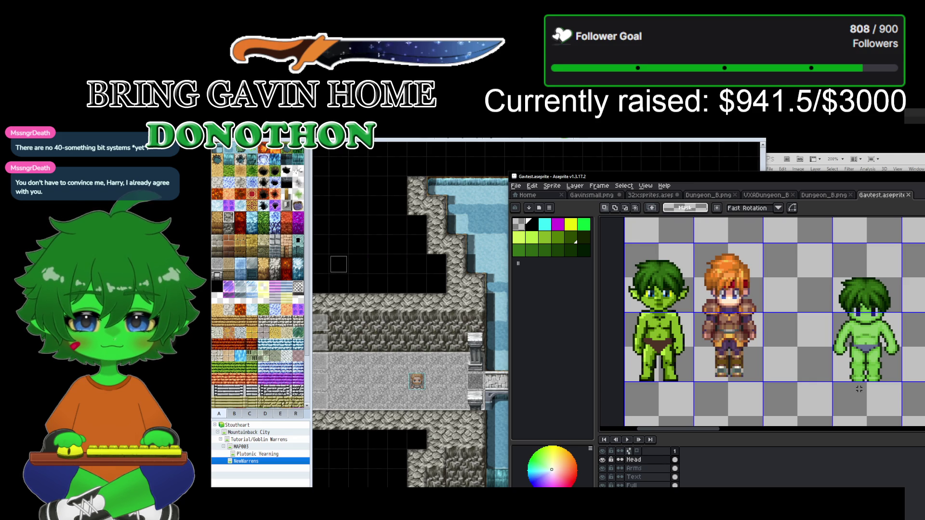
scroll(859, 389, down, 1)
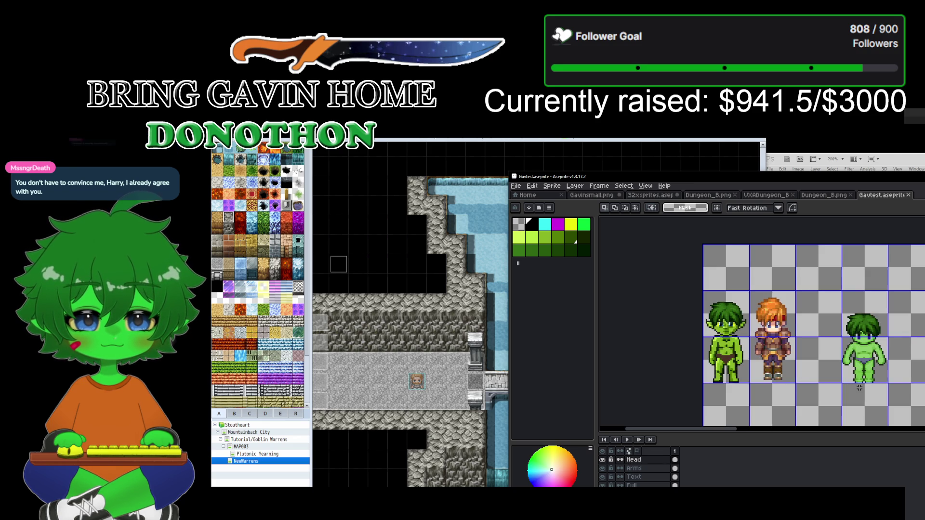
mouse_move(828, 361)
mouse_down()
mouse_move(573, 354)
mouse_move(687, 339)
mouse_move(908, 351)
mouse_up()
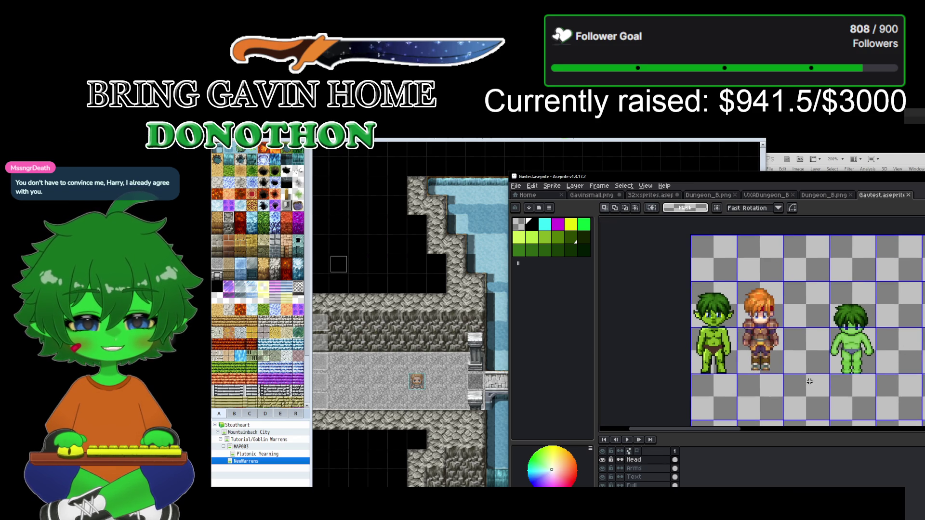
key(alt+Tab)
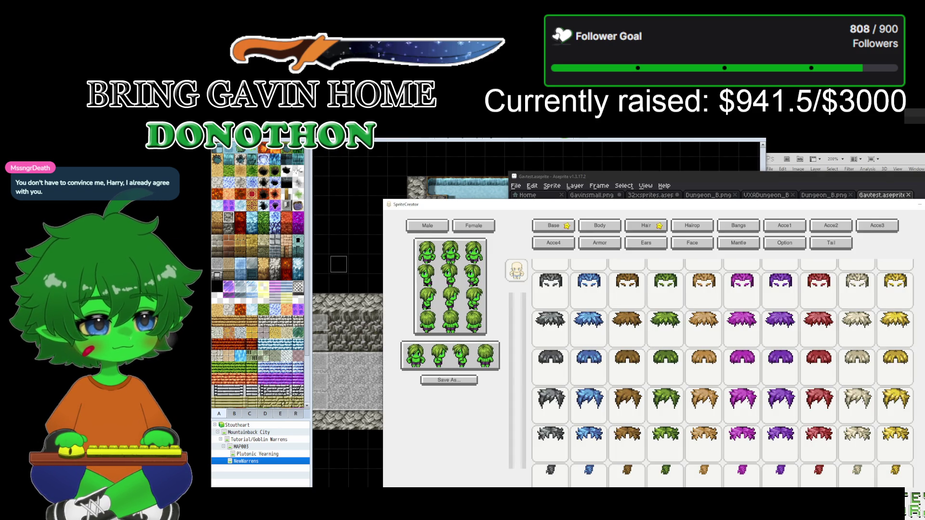
key(alt+Tab)
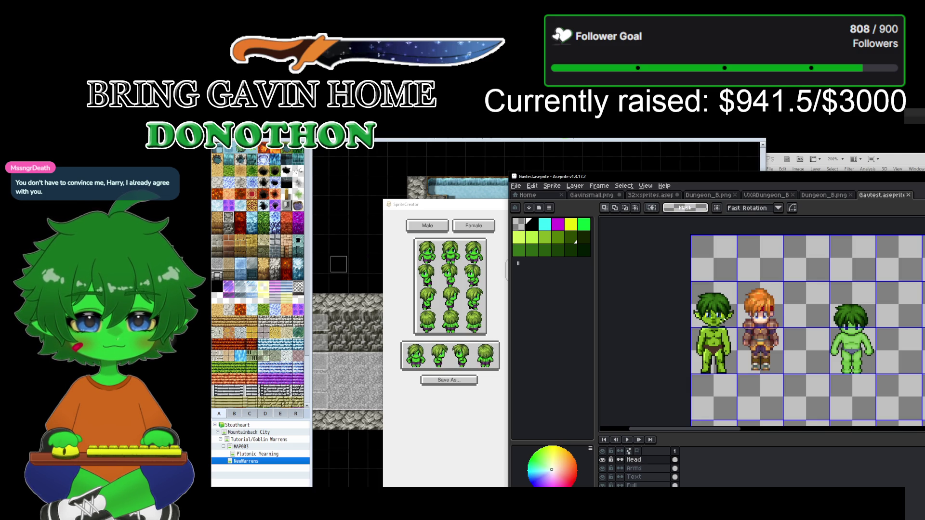
scroll(696, 340, up, 1)
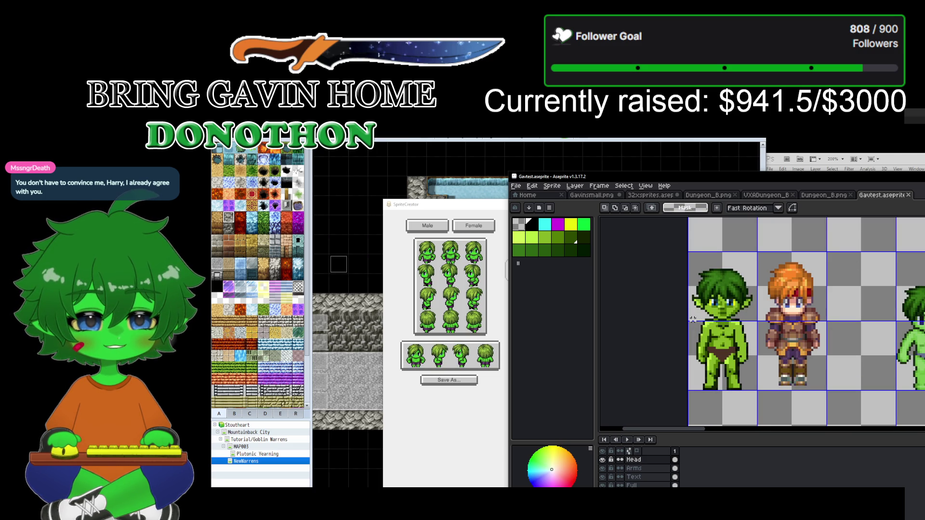
Step: Try squashing the selected goblin, cancel it, then switch to the Full layer and deselect
drag(691, 317, 753, 389)
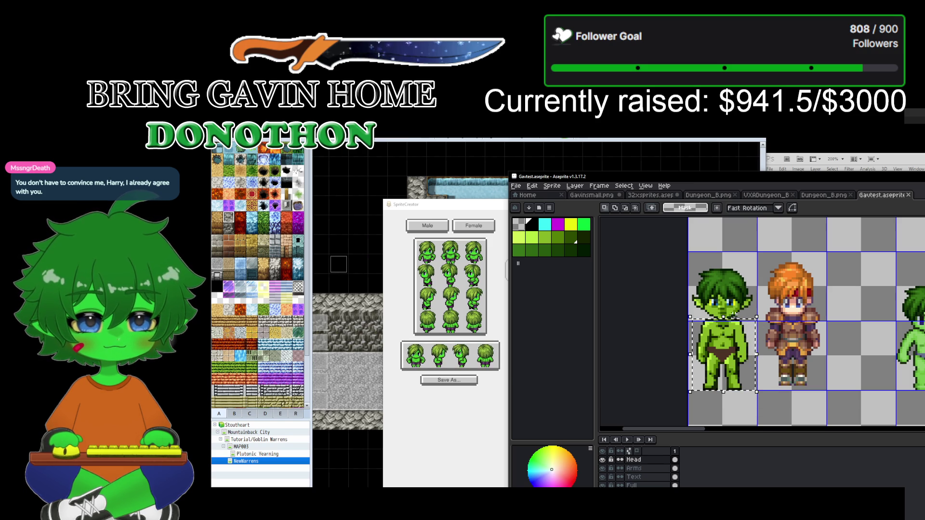
click(732, 327)
drag(723, 316, 724, 331)
key(Escape)
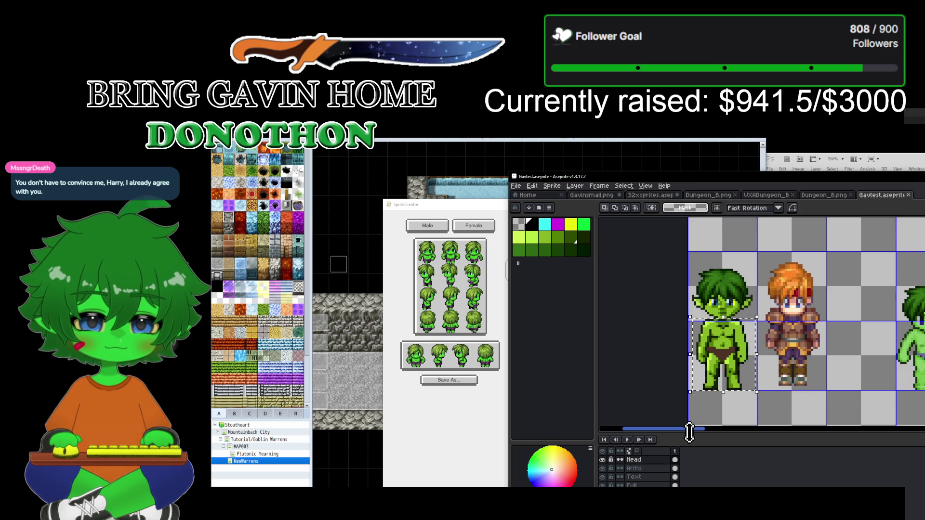
click(638, 485)
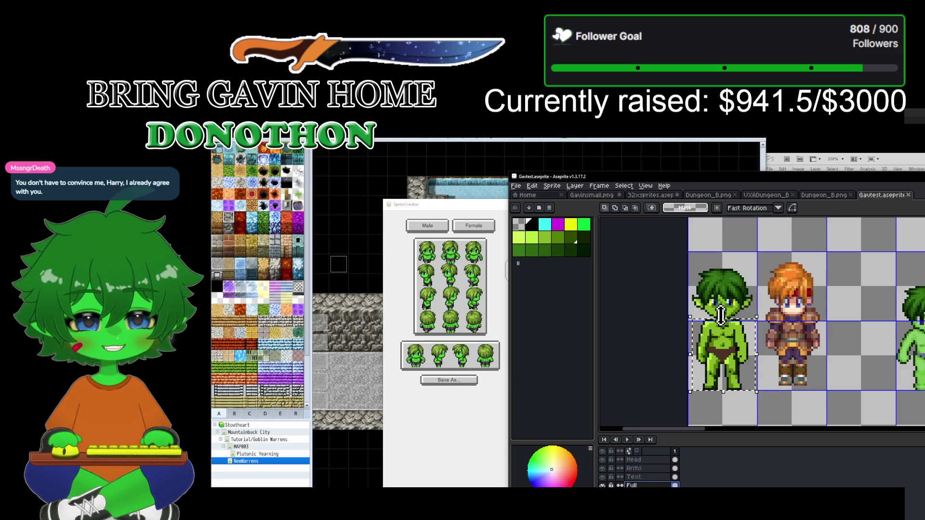
key(ctrl+d)
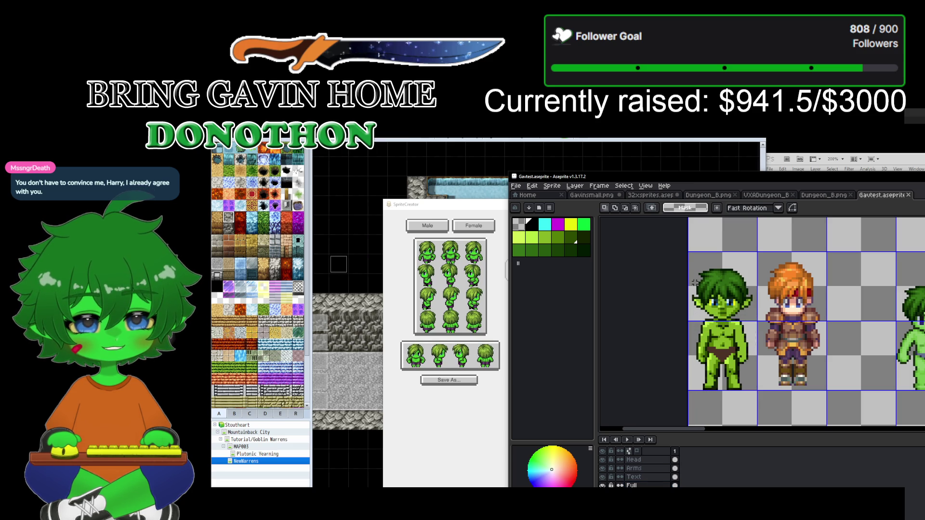
Step: Shrink the left goblin's height from the top and select its head on the Head layer
mouse_move(688, 259)
mouse_down()
mouse_move(758, 366)
mouse_move(758, 400)
mouse_up()
mouse_move(730, 289)
mouse_down()
mouse_move(718, 256)
mouse_move(732, 282)
mouse_move(729, 260)
mouse_move(728, 277)
mouse_up()
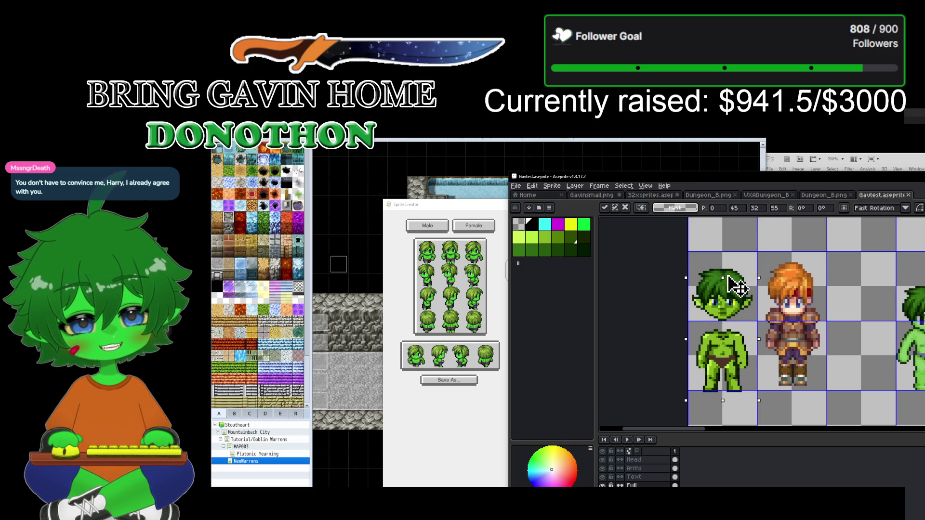
drag(728, 278, 728, 282)
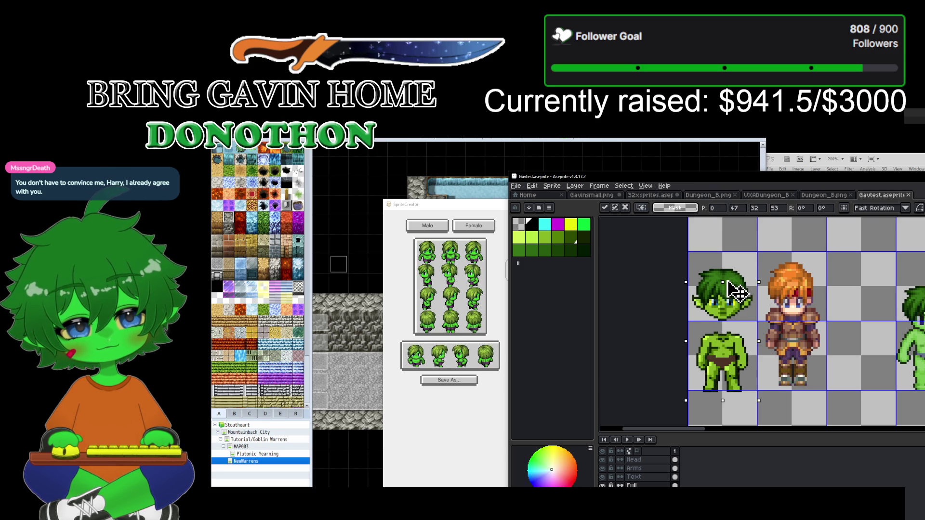
key(Return)
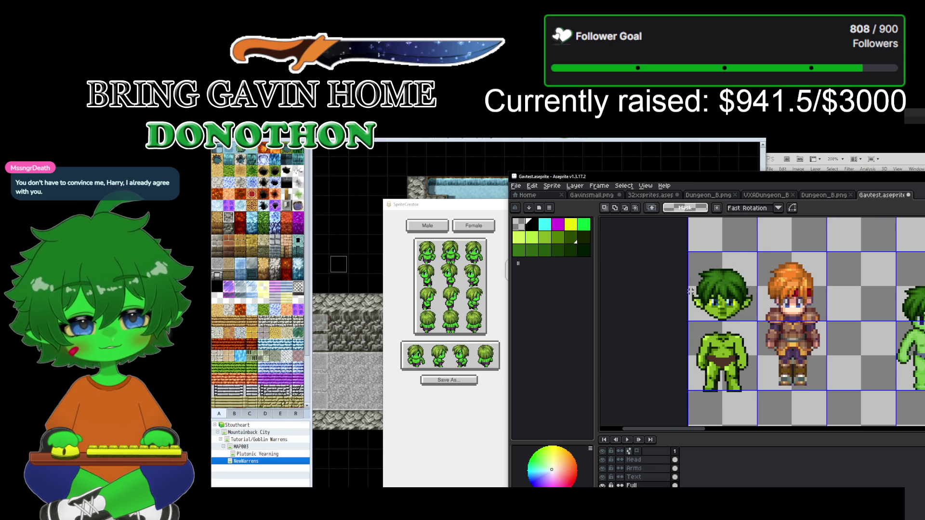
click(656, 461)
mouse_move(688, 261)
mouse_down()
mouse_move(751, 326)
mouse_move(732, 311)
mouse_move(734, 323)
mouse_up()
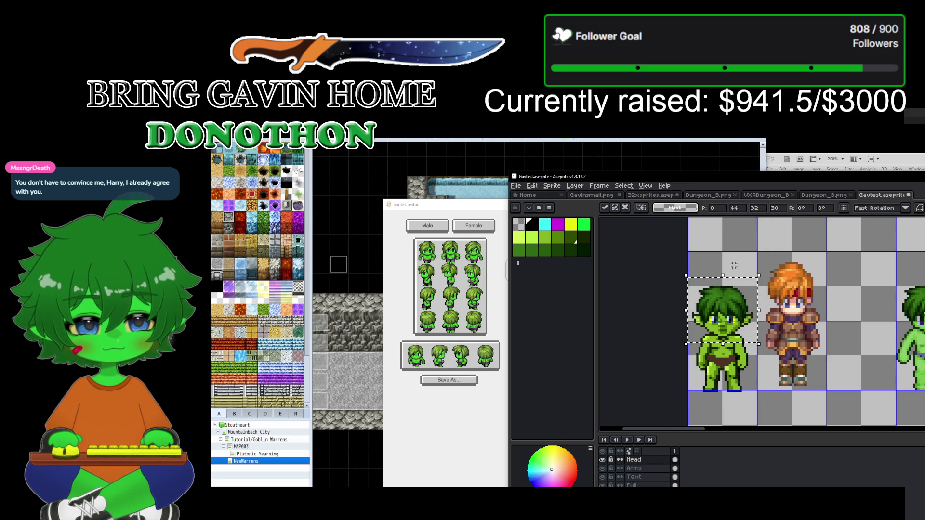
Step: Lower the head onto the shorter body, then nudge the goblin up and narrow it one pixel
key(Return)
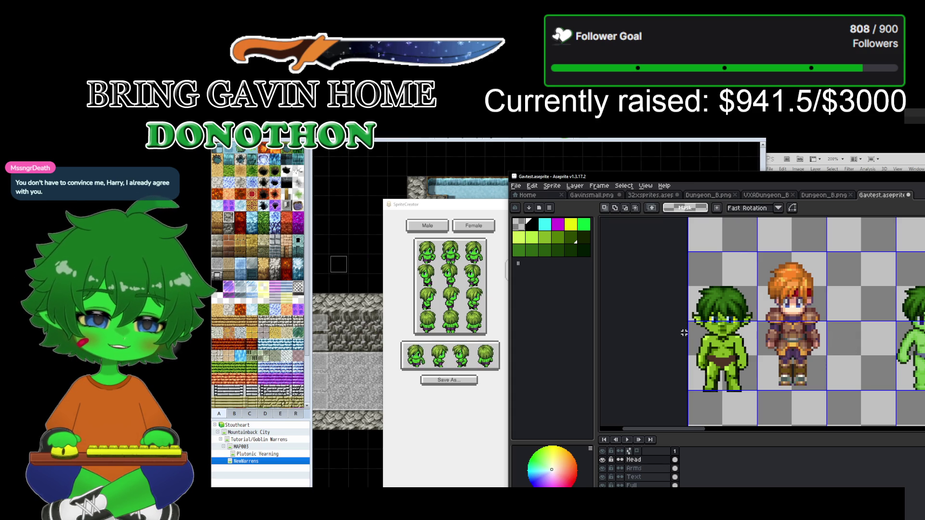
drag(688, 330, 759, 405)
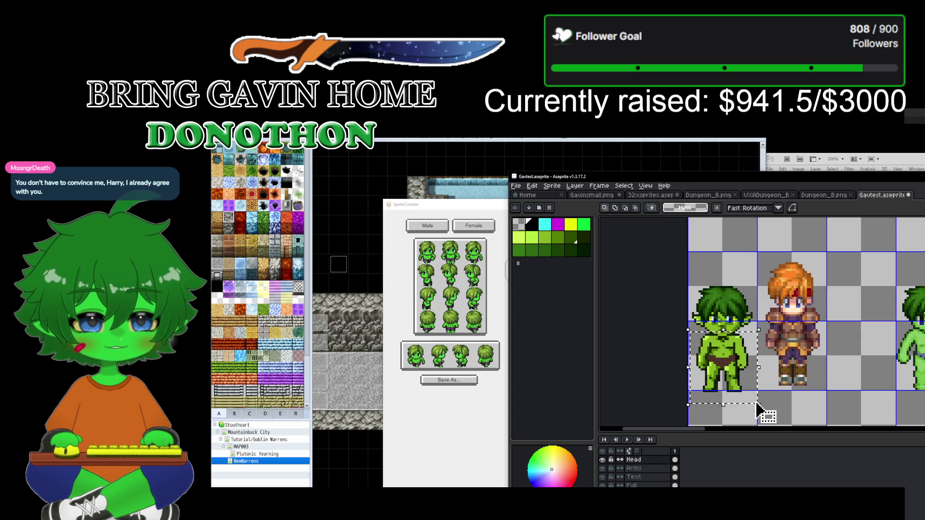
mouse_move(755, 367)
mouse_down()
mouse_move(764, 368)
mouse_move(735, 371)
mouse_move(721, 358)
mouse_up()
key(Escape)
key(ctrl+z)
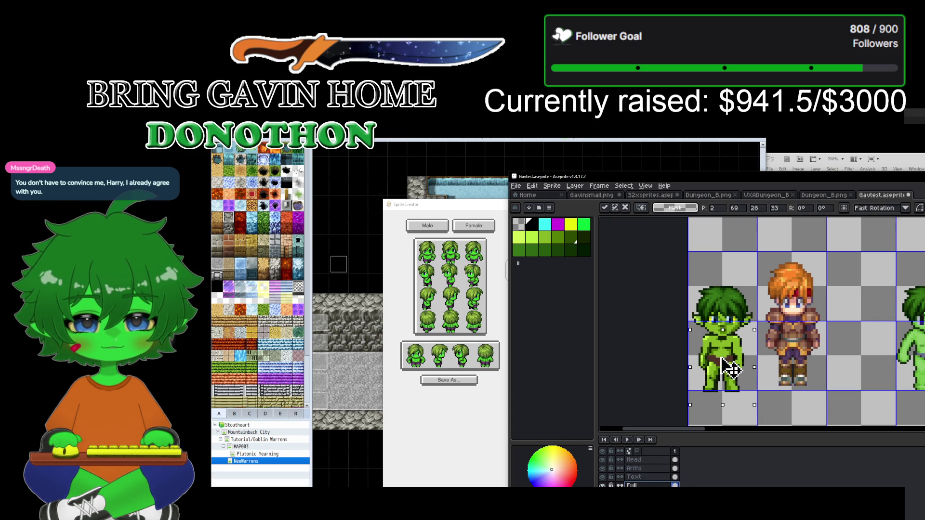
key(Up)
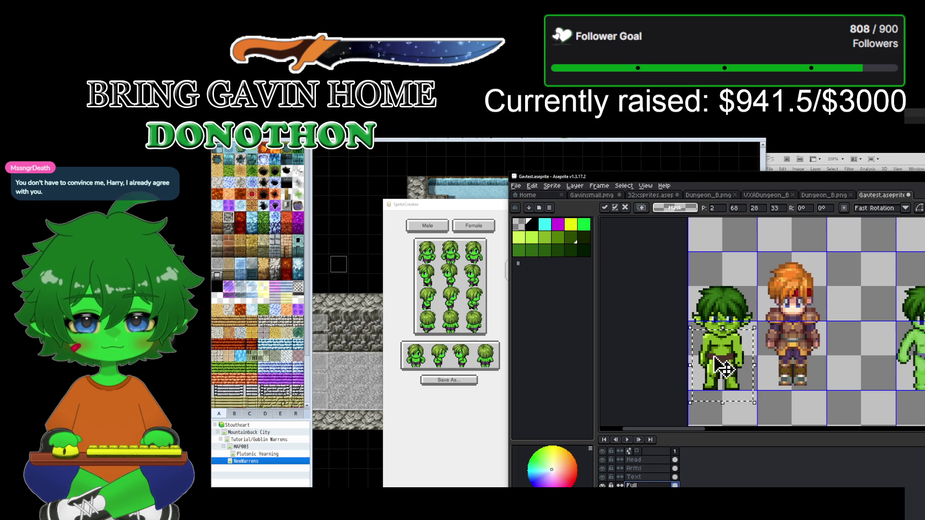
drag(693, 363, 694, 364)
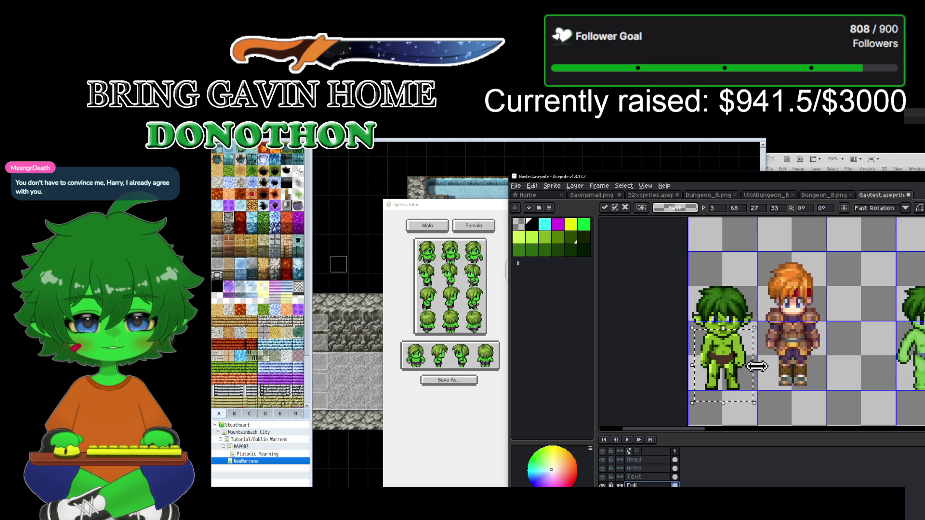
click(775, 413)
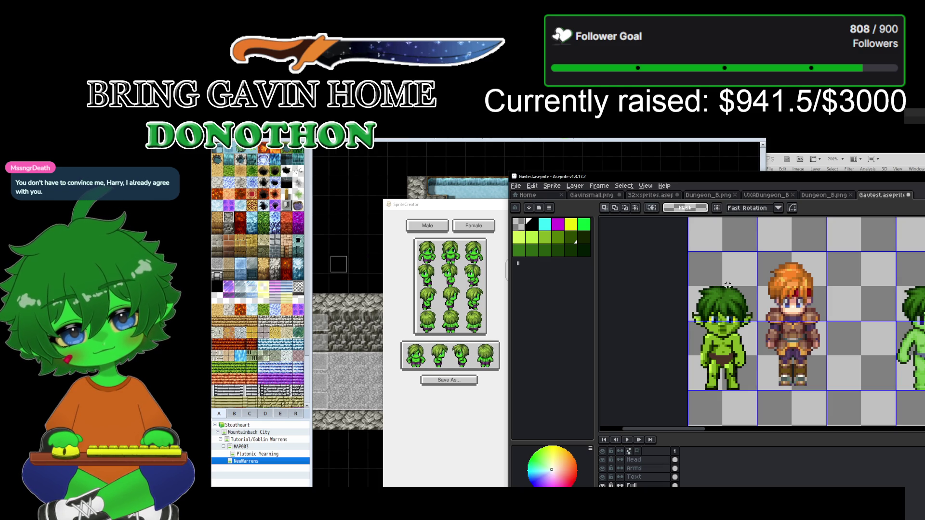
Step: Reposition the goblin's head on the Head layer, then return to the cave map
click(640, 459)
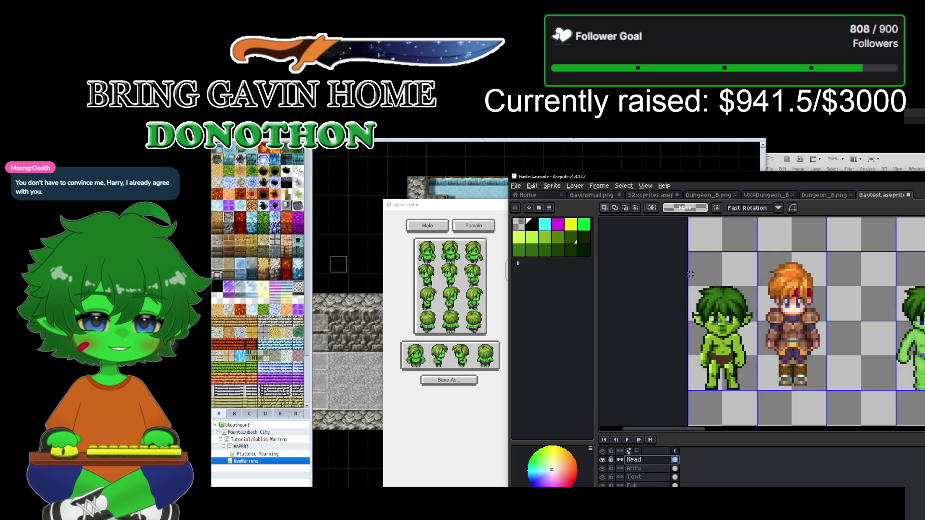
mouse_move(689, 276)
mouse_down()
mouse_move(724, 335)
mouse_move(759, 346)
mouse_up()
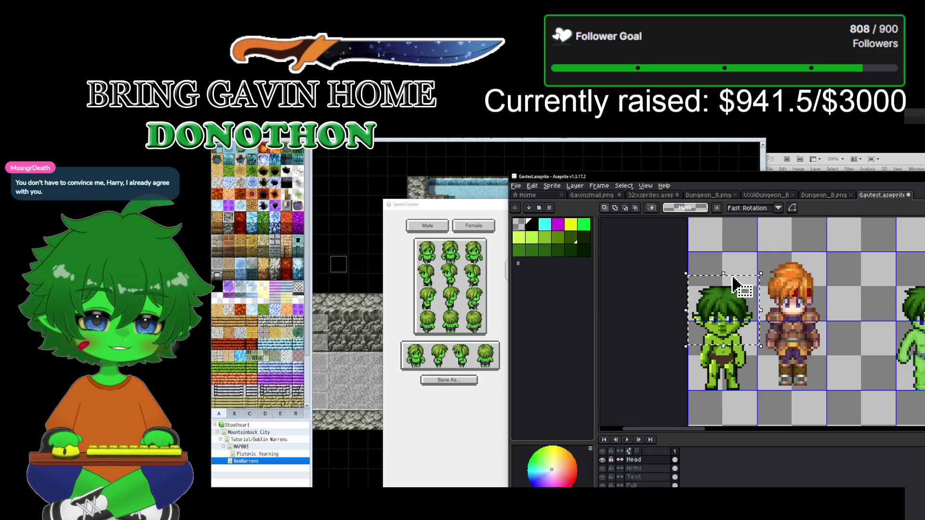
drag(759, 276, 727, 301)
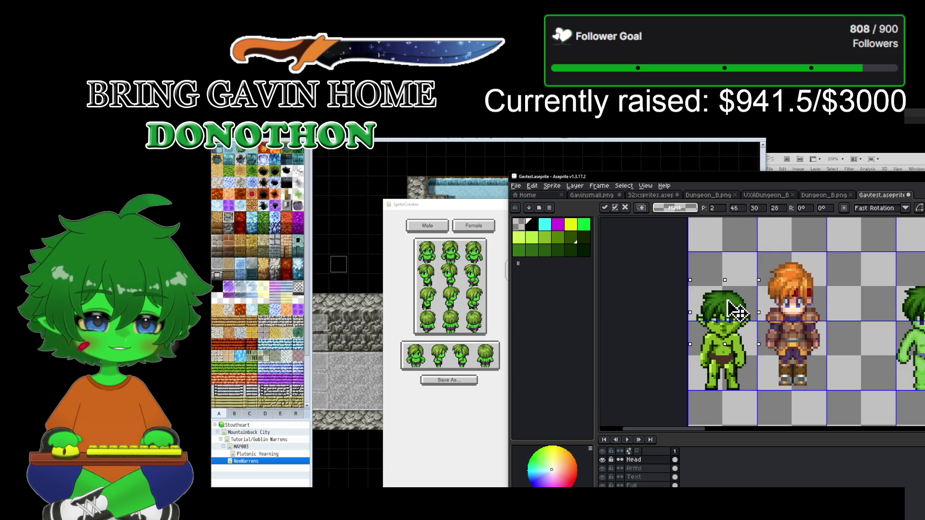
click(755, 246)
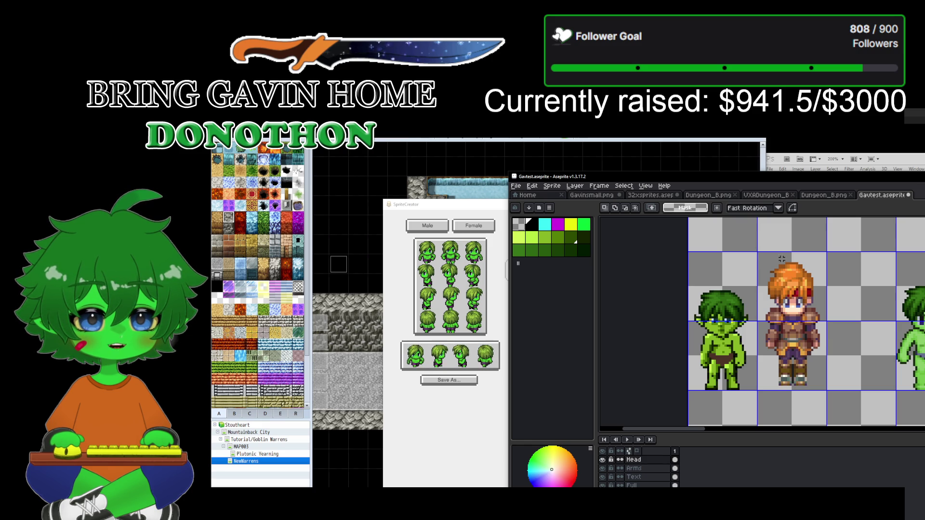
key(alt+Tab)
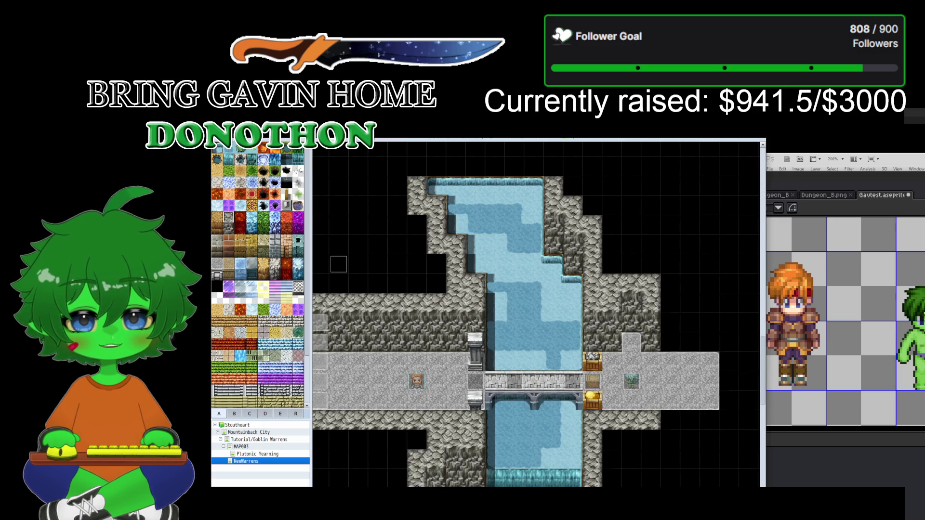
Step: Select the orange-haired character event and then the tile left of the bridge
click(415, 384)
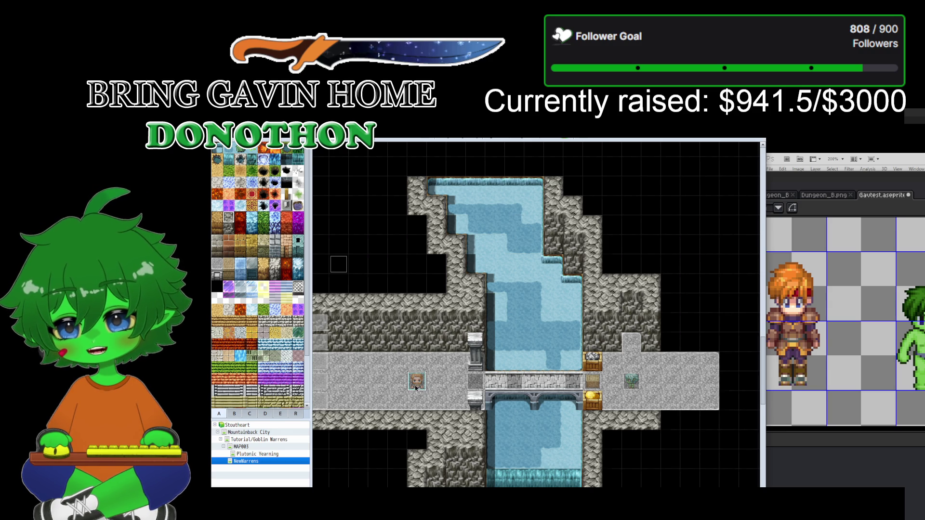
scroll(418, 385, up, 1)
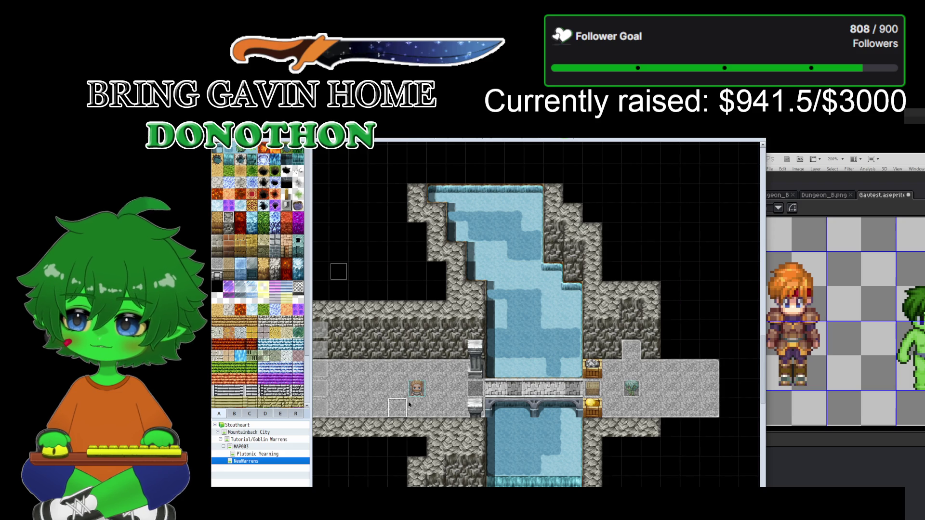
click(469, 396)
scroll(426, 391, up, 1)
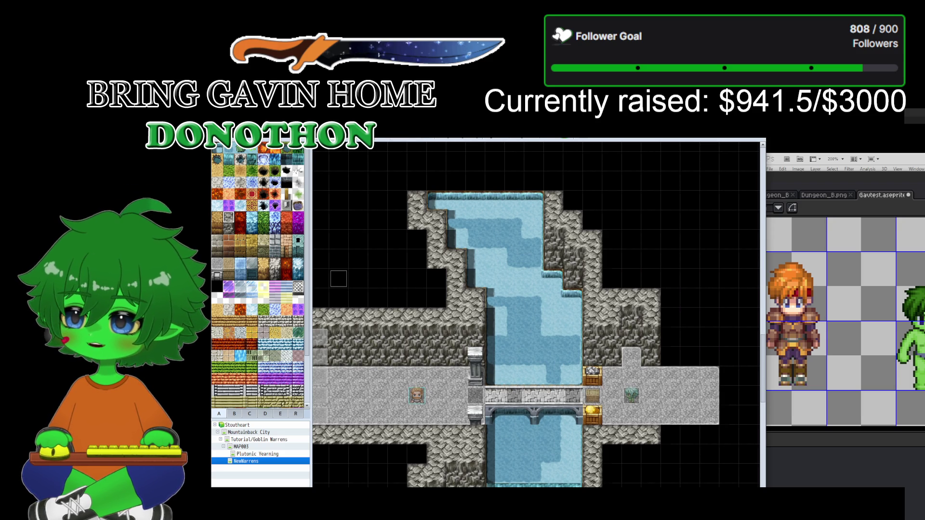
Step: Zoom in twice and pan to frame the bridge, then start a playtest
click(444, 138)
click(444, 139)
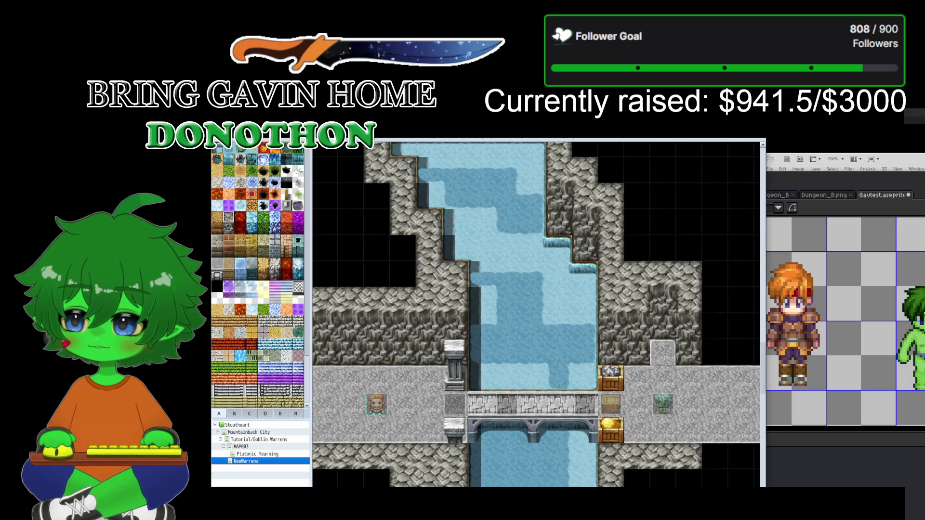
middle_click(393, 419)
middle_click(333, 440)
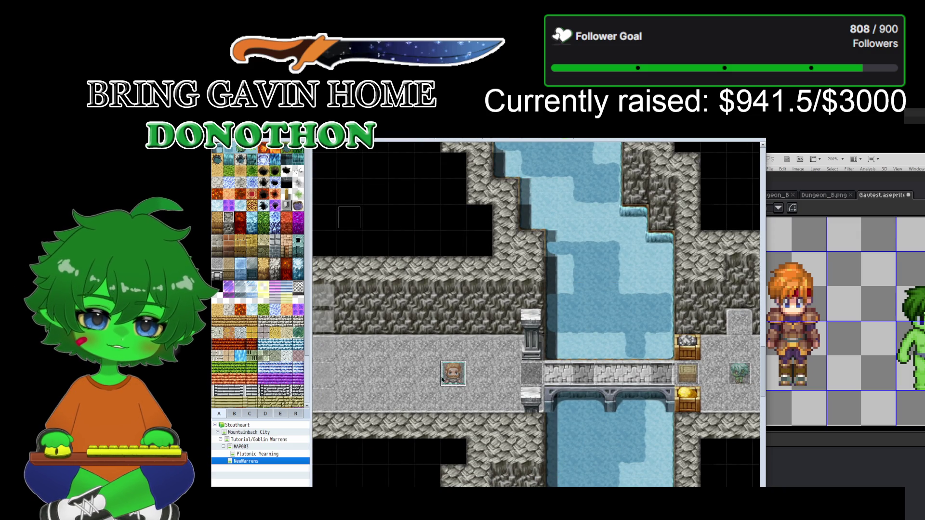
key(alt+F4)
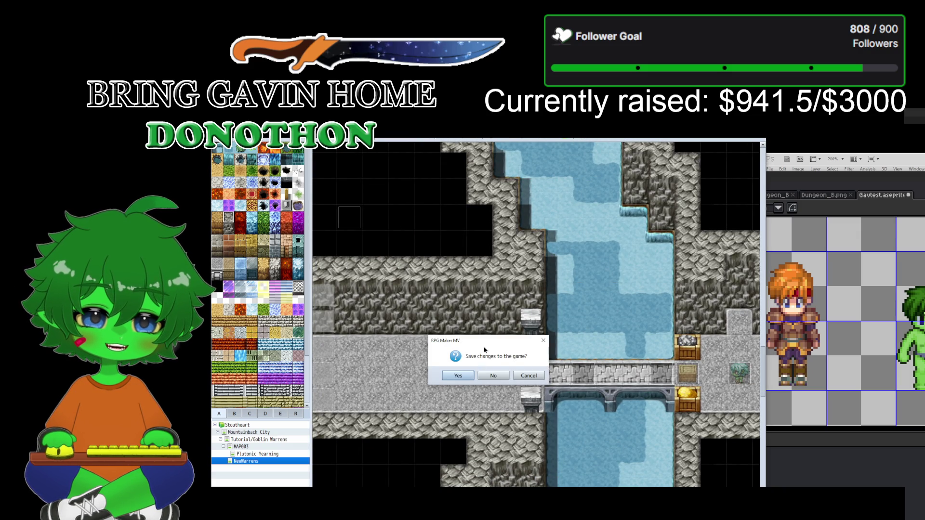
Step: Save changes, launch the Stoutheart playtest and start a New Game
click(458, 376)
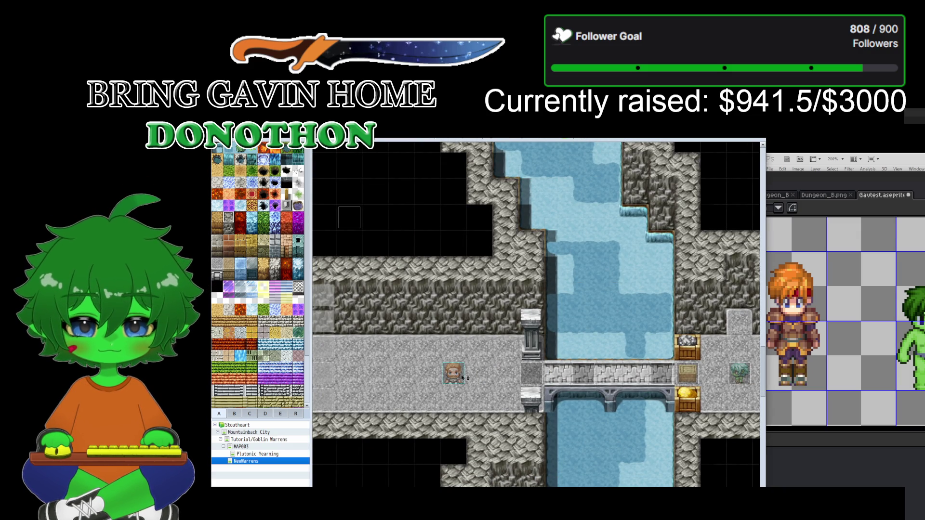
key(ctrl+r)
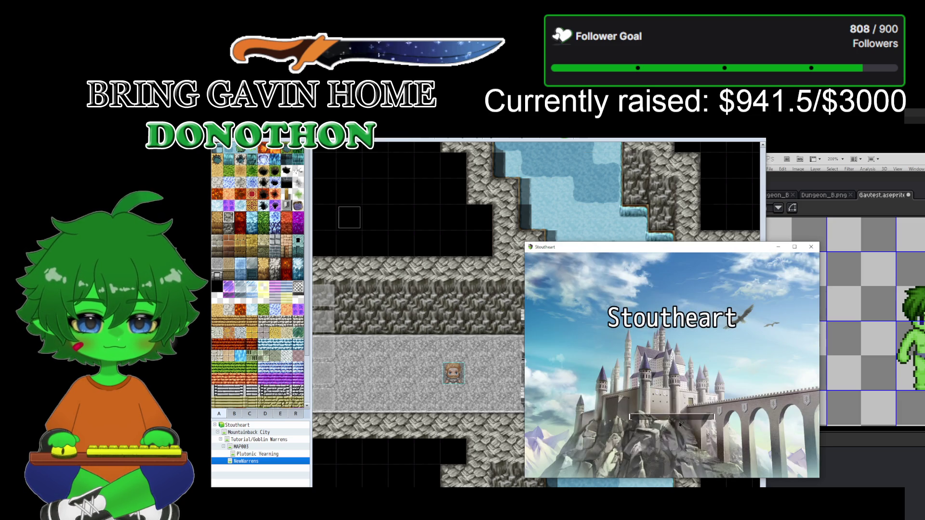
click(677, 409)
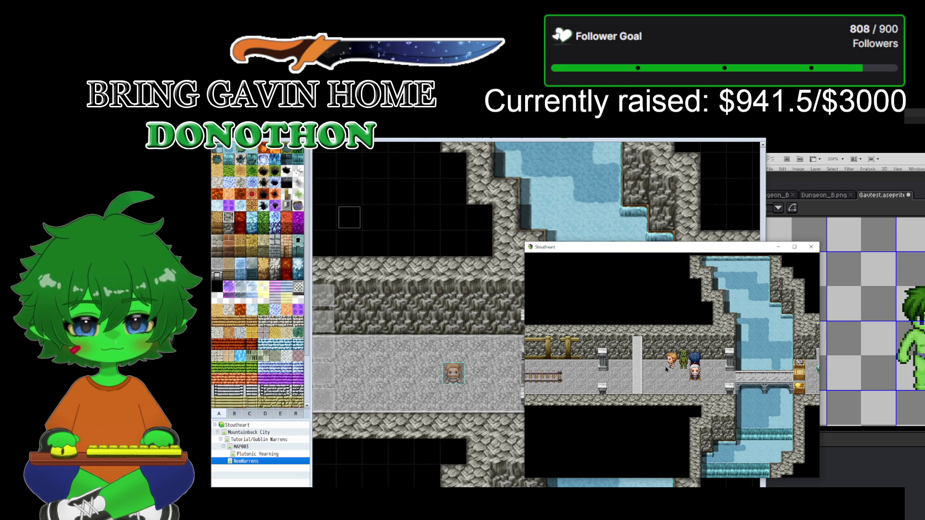
Step: Walk the party down the corridor and right toward the bridge, then close the playtest
key(Down)
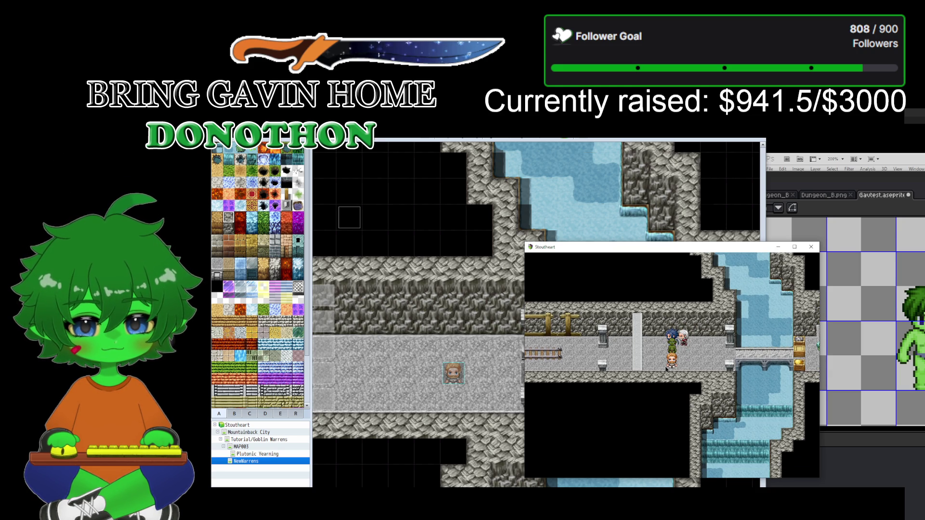
key(Right)
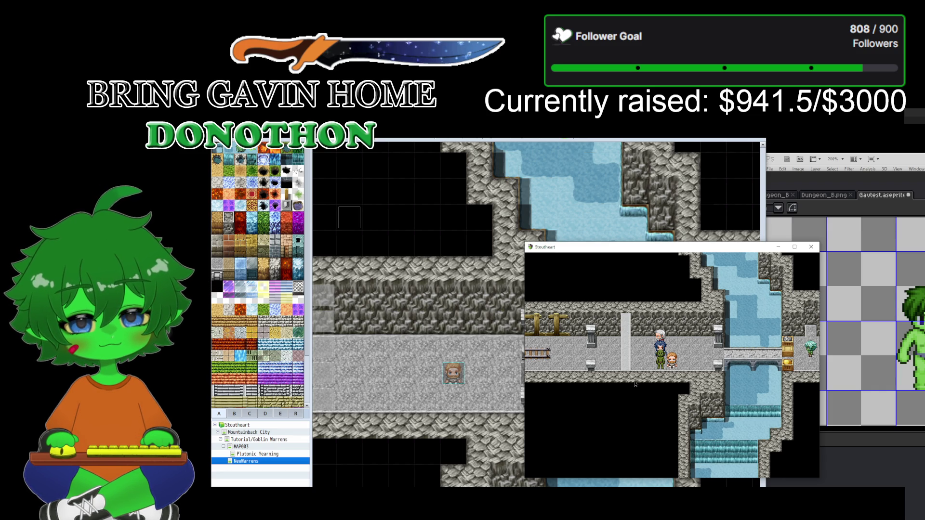
click(812, 245)
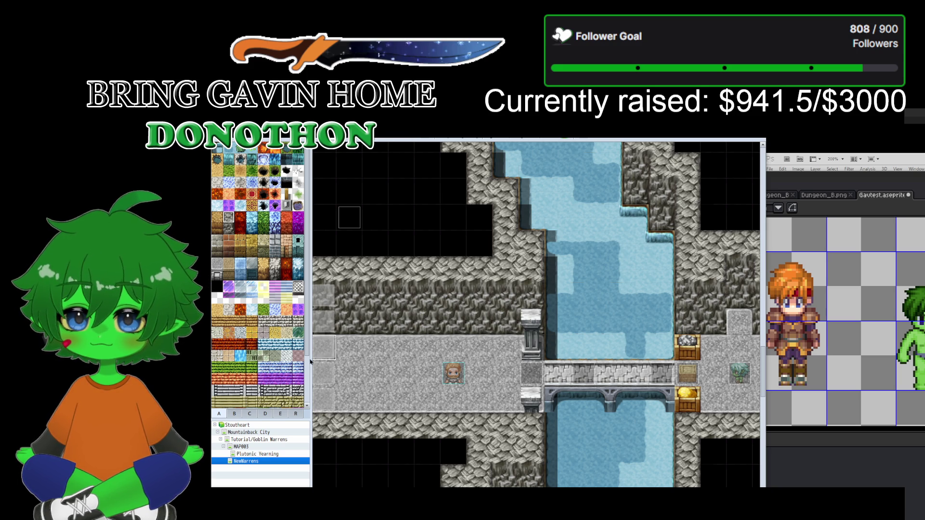
Step: Switch to the browser's Steam thread on autorun events and repeating movement routes
key(alt+Tab)
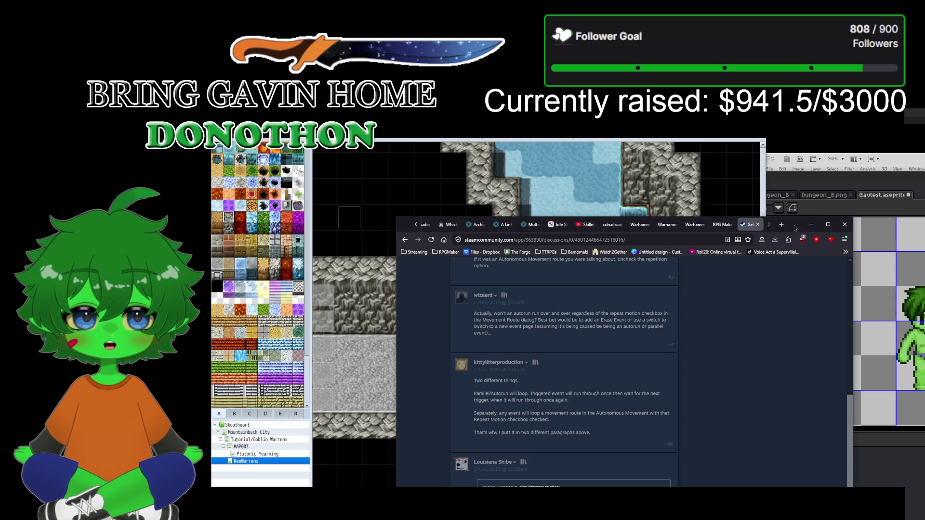
Step: Switch away from the Steam discussion thread, then toward the Steam library
key(alt+Tab)
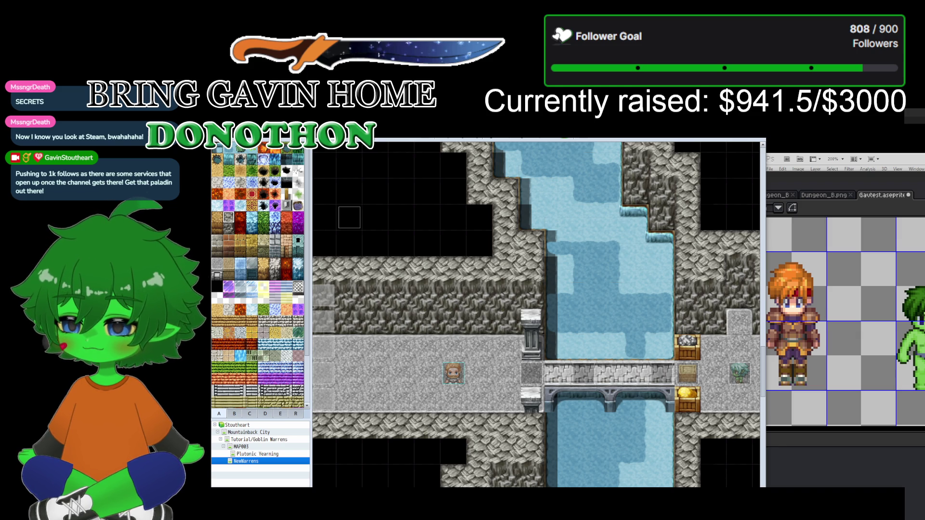
key(alt+Tab)
Step: Move Steam higher, review the full Notifications page (0 unread), then minimize Steam
drag(605, 365, 628, 264)
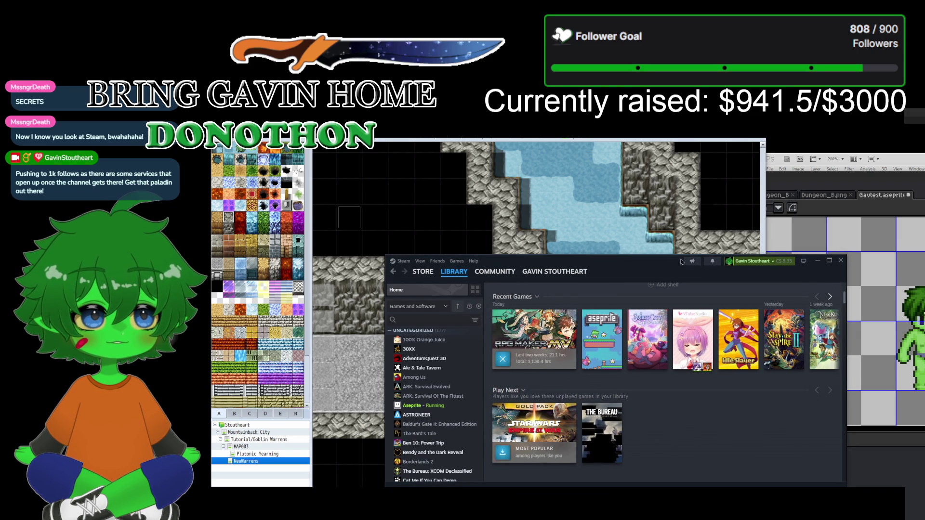
click(712, 261)
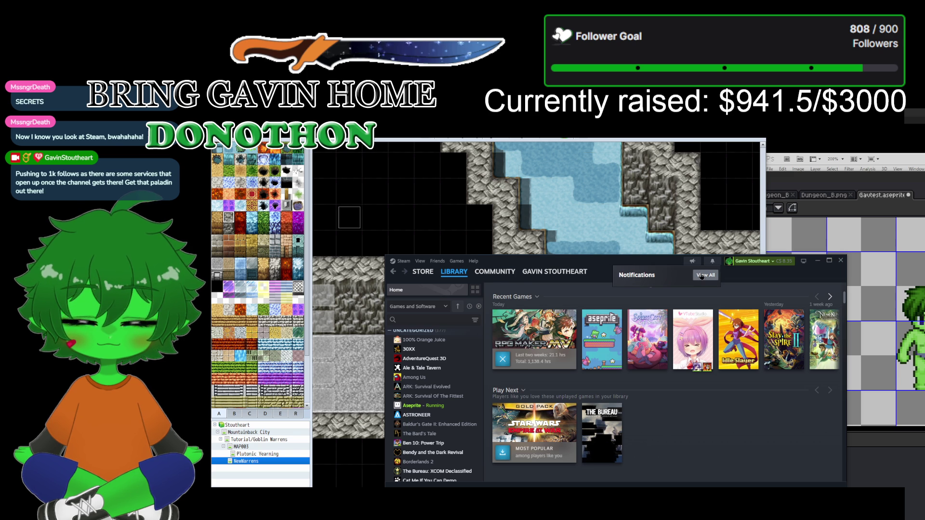
click(701, 275)
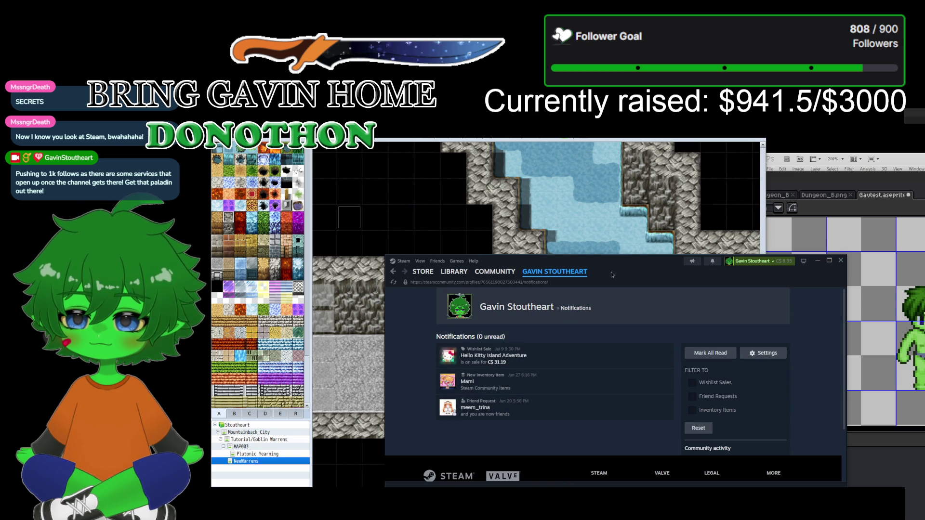
click(712, 261)
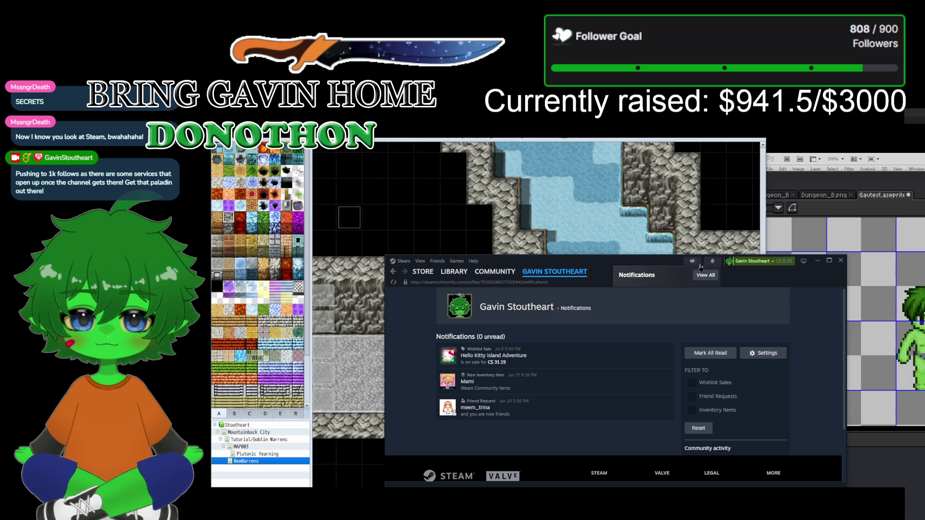
click(704, 283)
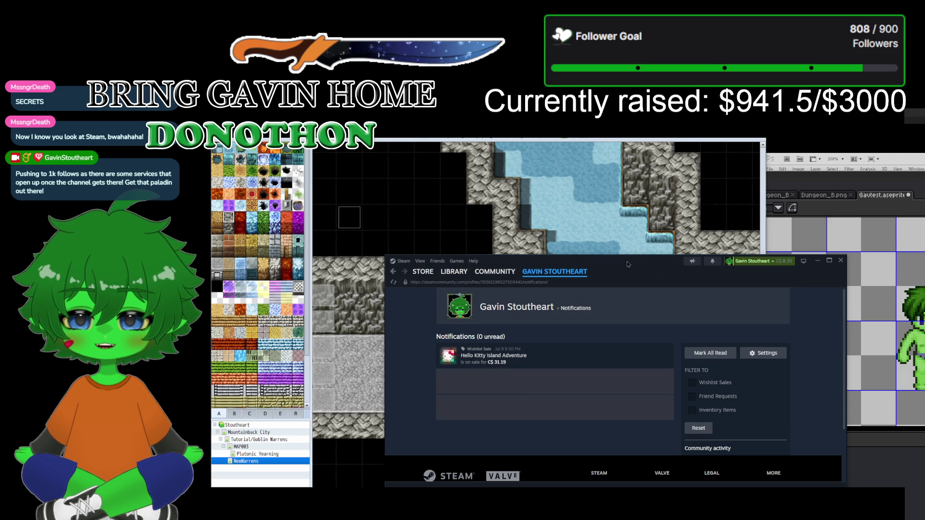
click(816, 260)
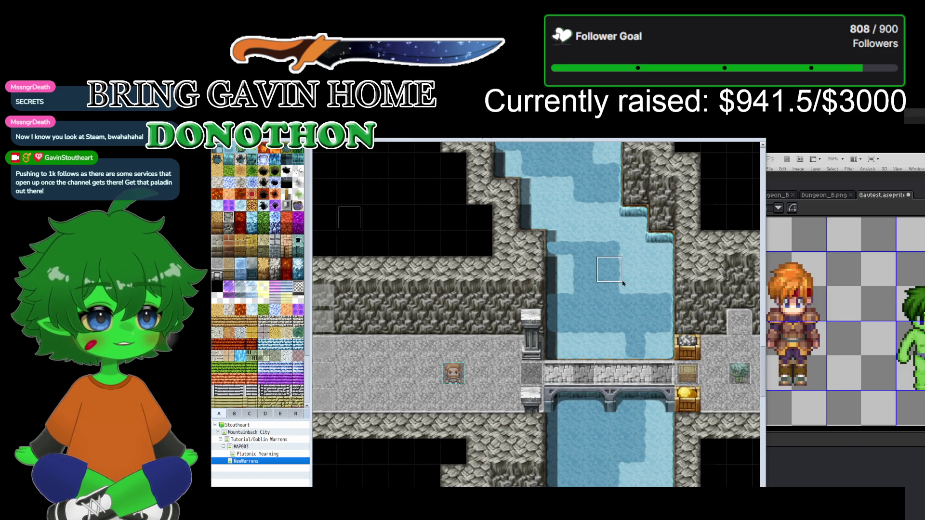